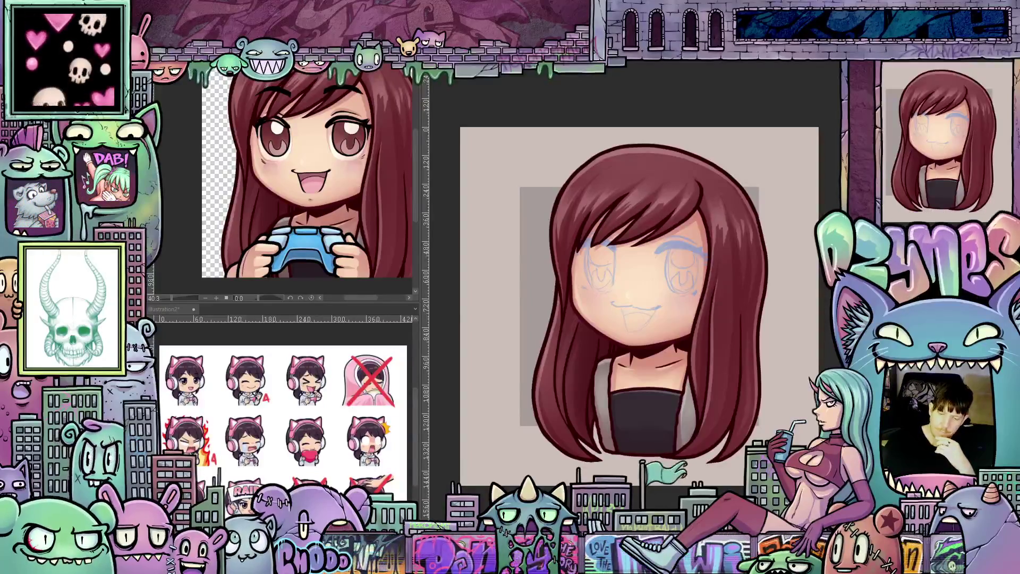
Rotate the girl artwork slightly, nudge it a few pixels, apply the transform and save.
key(ctrl+t)
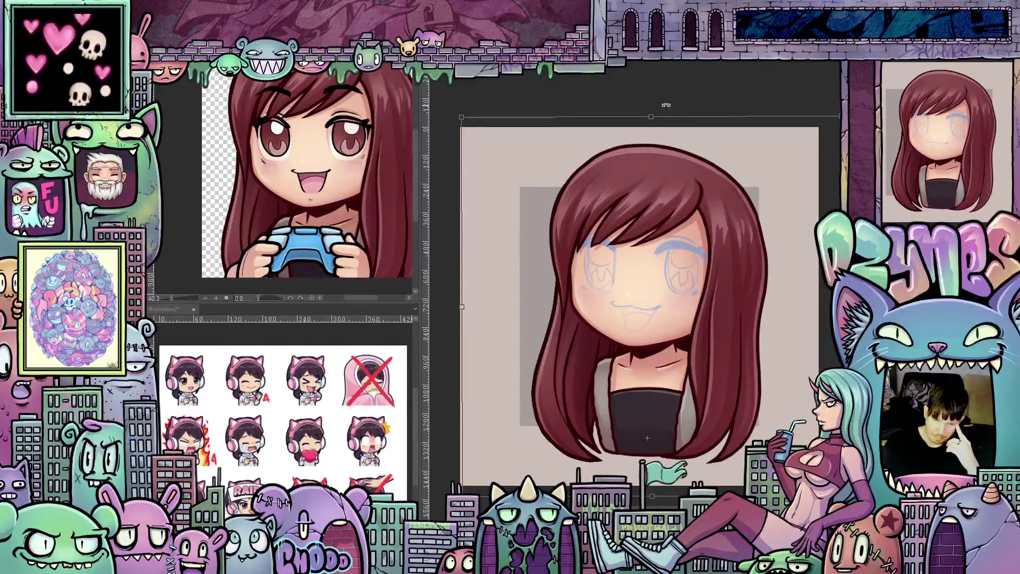
drag(666, 104, 634, 105)
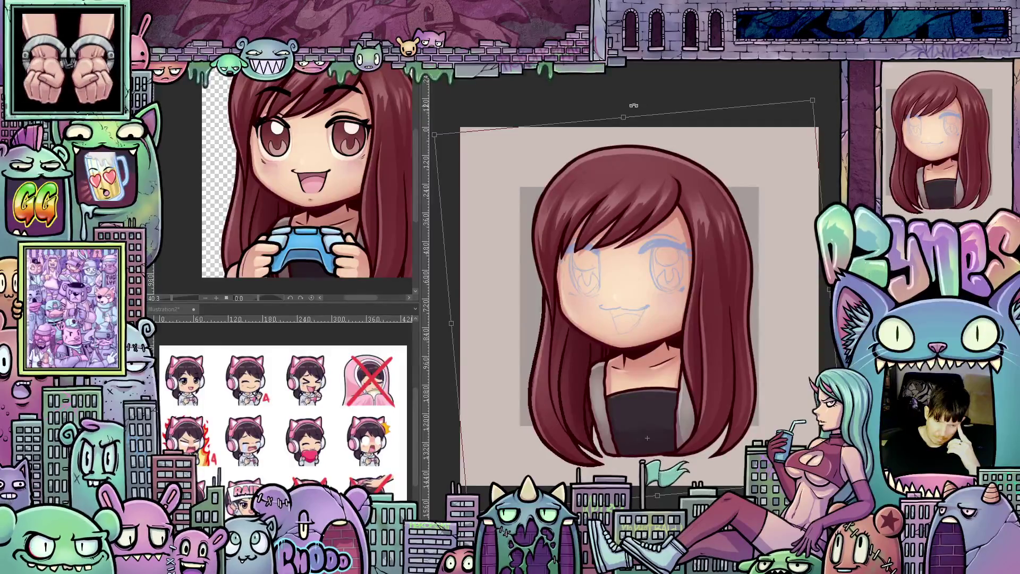
drag(633, 105, 633, 106)
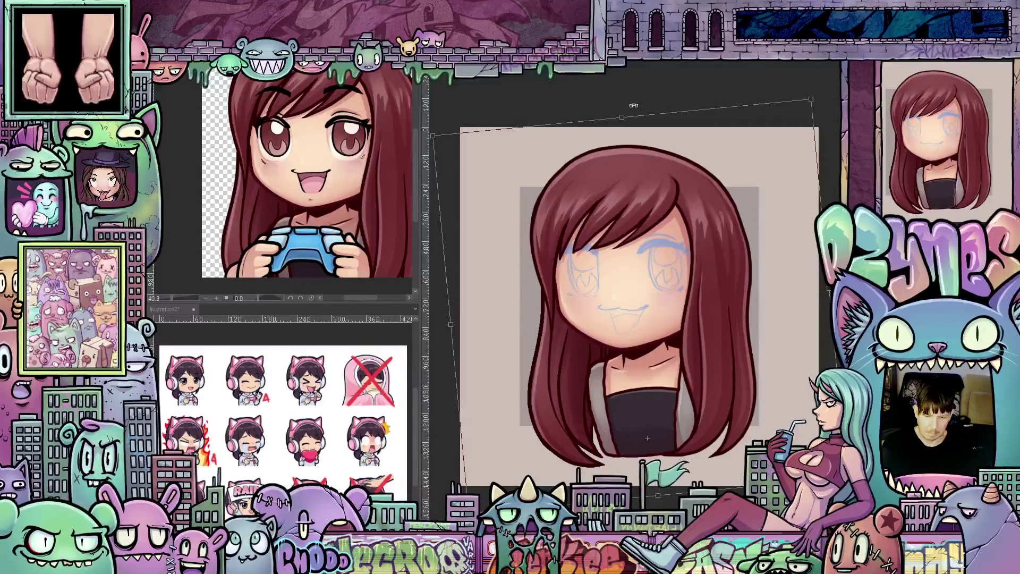
key(Right)
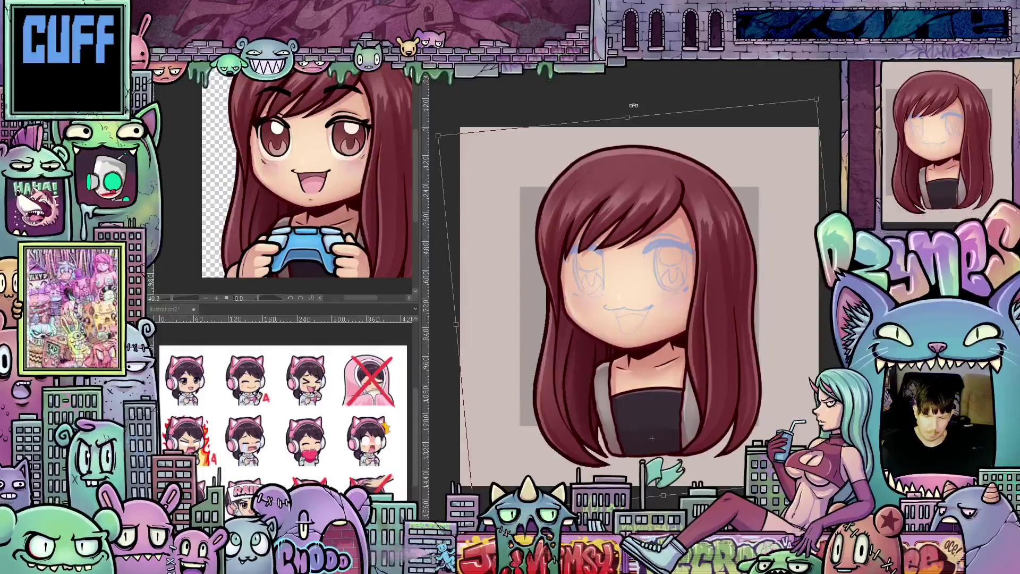
key(Right)
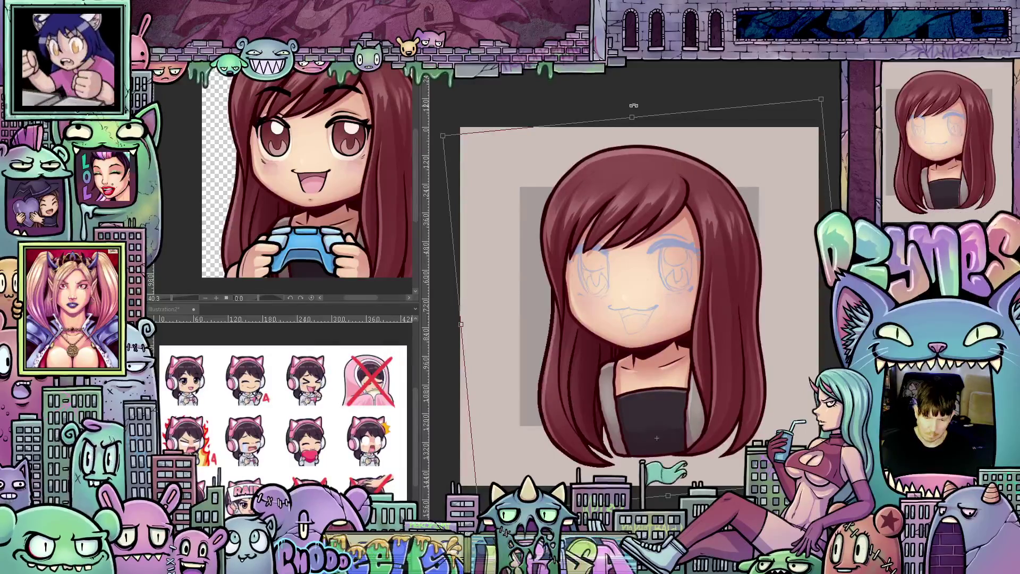
key(Left)
key(Left)
key(Left)
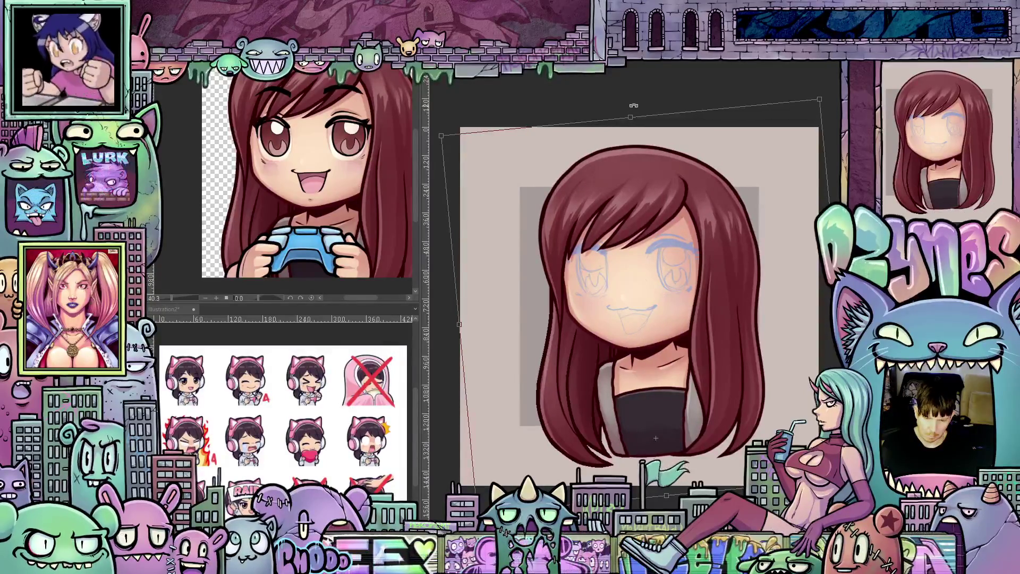
key(Left)
key(Left)
key(Left)
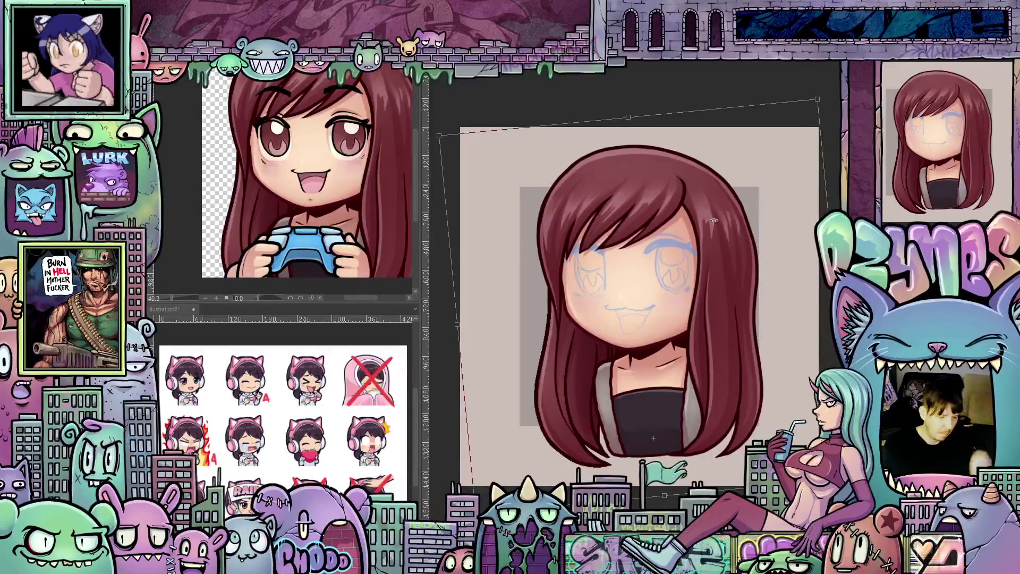
key(Left)
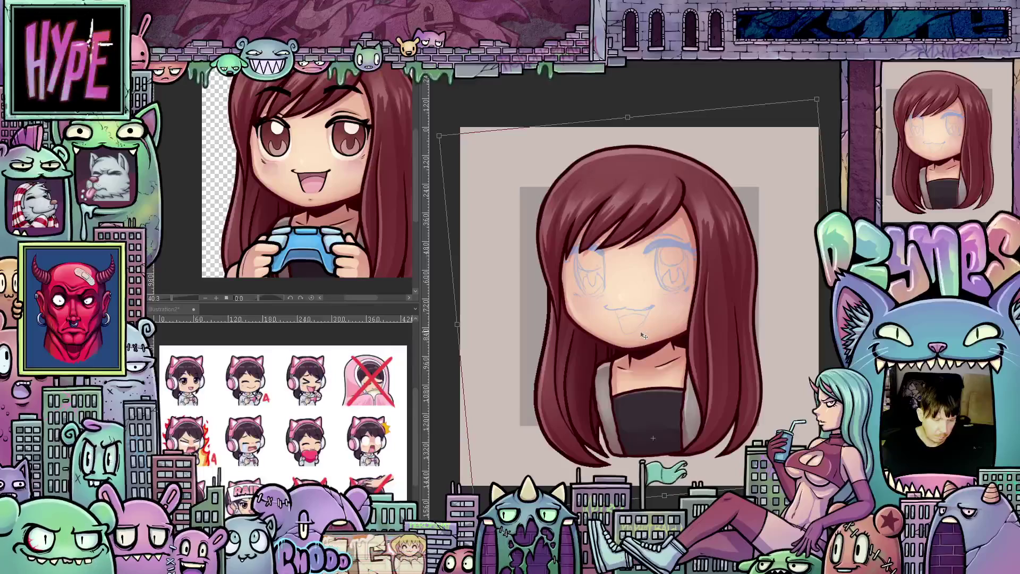
scroll(639, 317, up, 1)
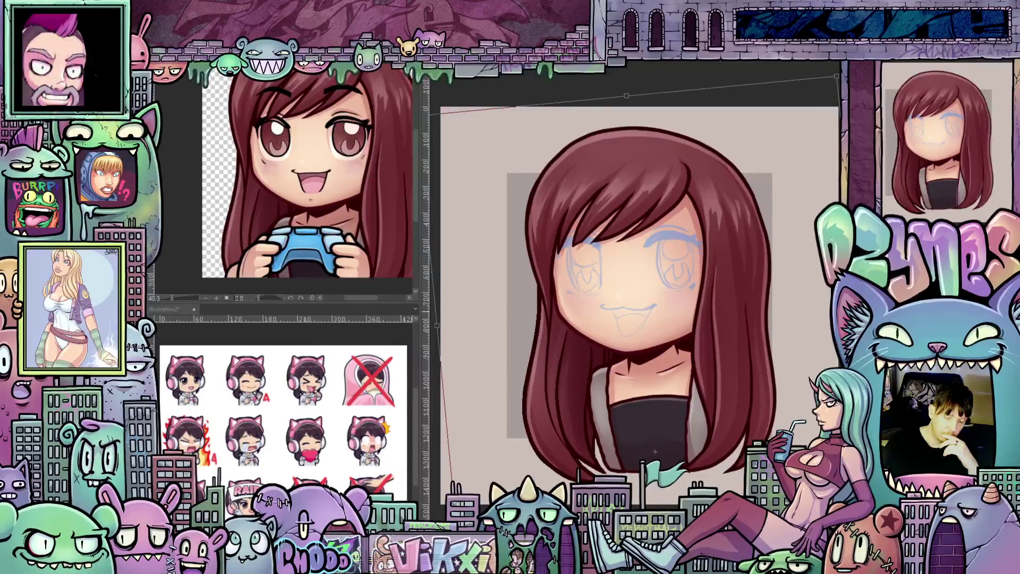
key(p)
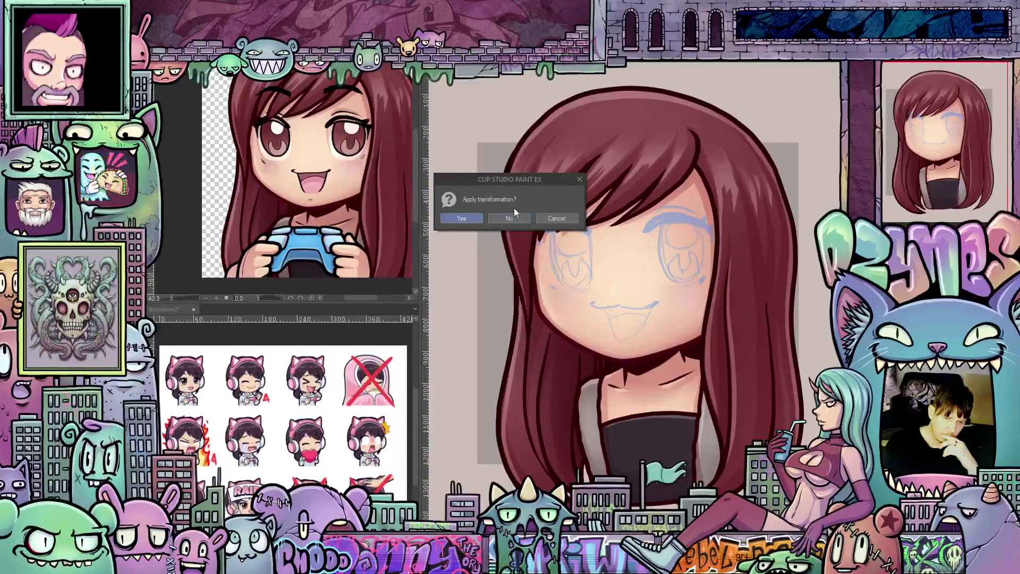
click(468, 217)
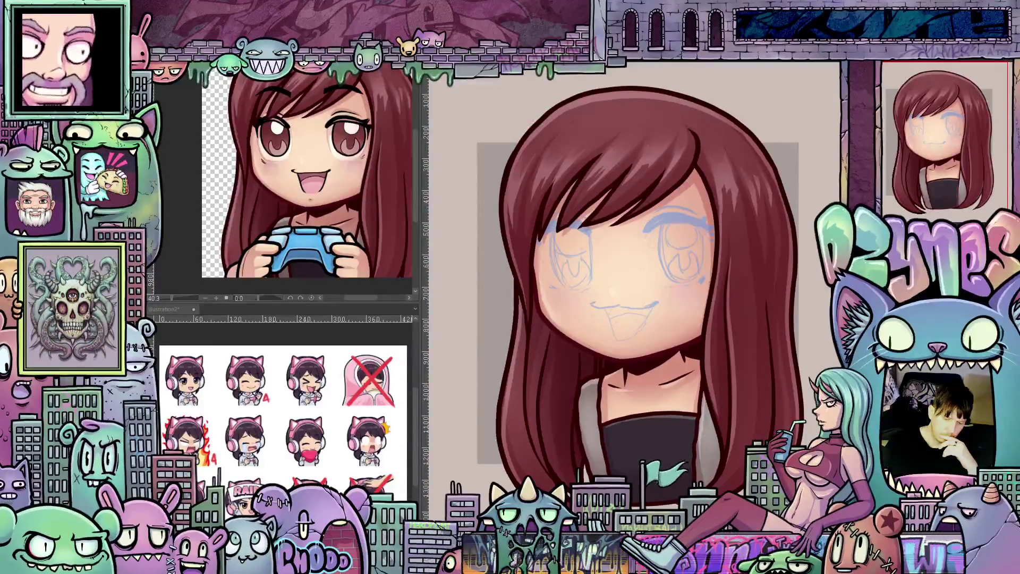
key(ctrl+s)
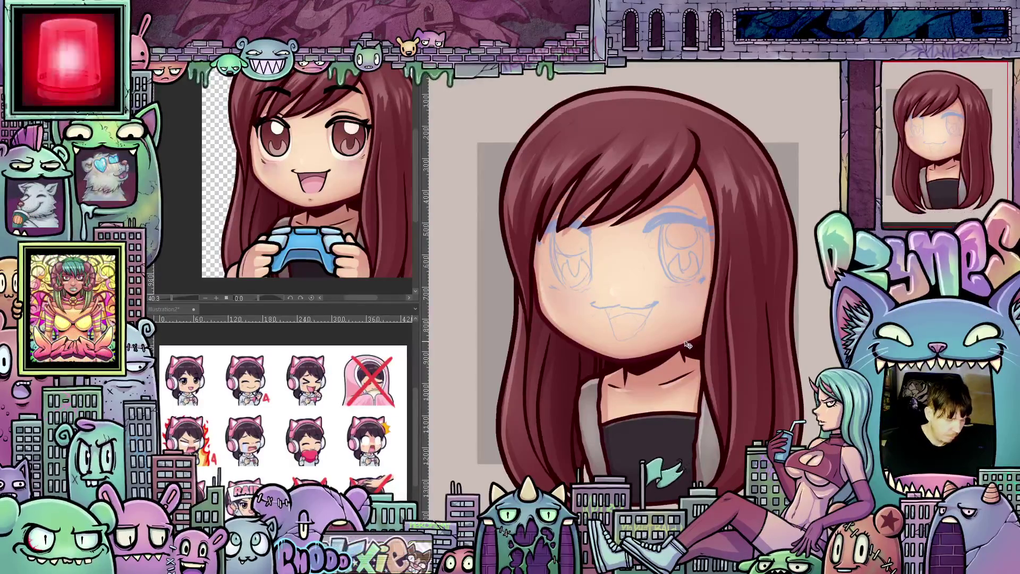
Ink a downturned frown mouth and a thick closed-eye line over the right eye.
drag(727, 403, 633, 270)
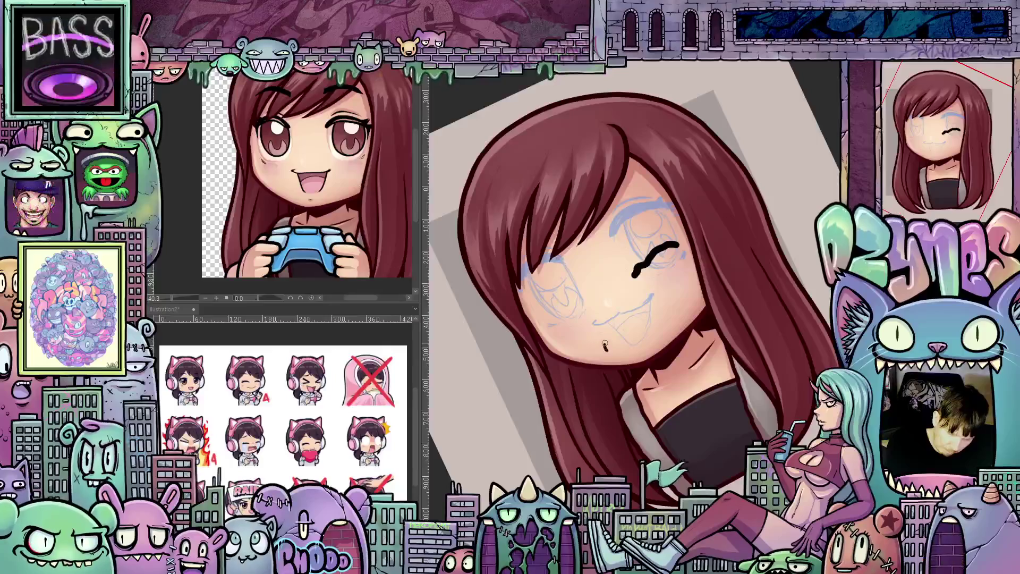
mouse_move(636, 303)
mouse_down()
mouse_move(664, 296)
mouse_move(677, 308)
mouse_move(673, 327)
mouse_up()
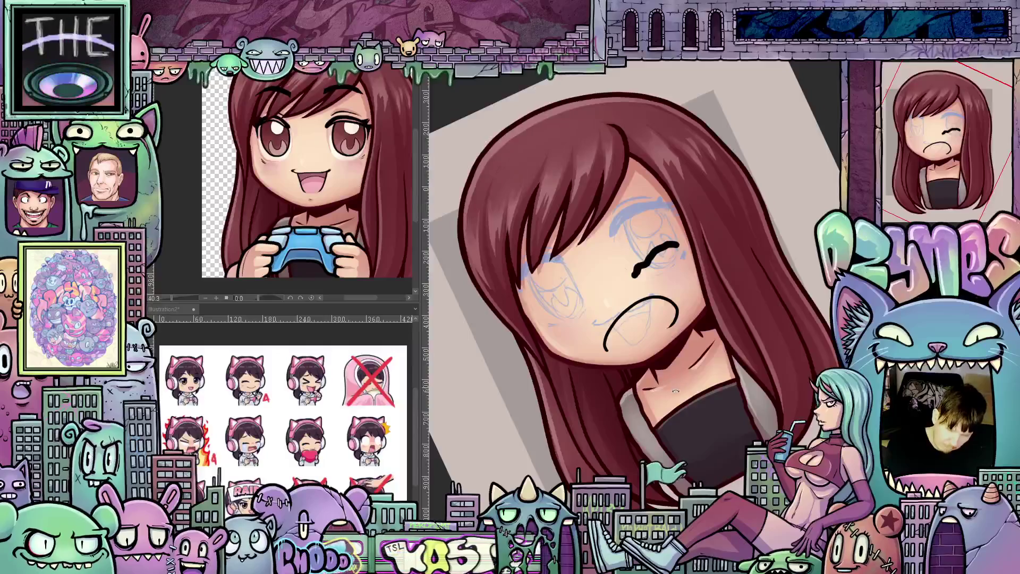
mouse_move(612, 407)
mouse_down()
mouse_move(633, 421)
mouse_move(648, 343)
mouse_up()
key(ctrl+z)
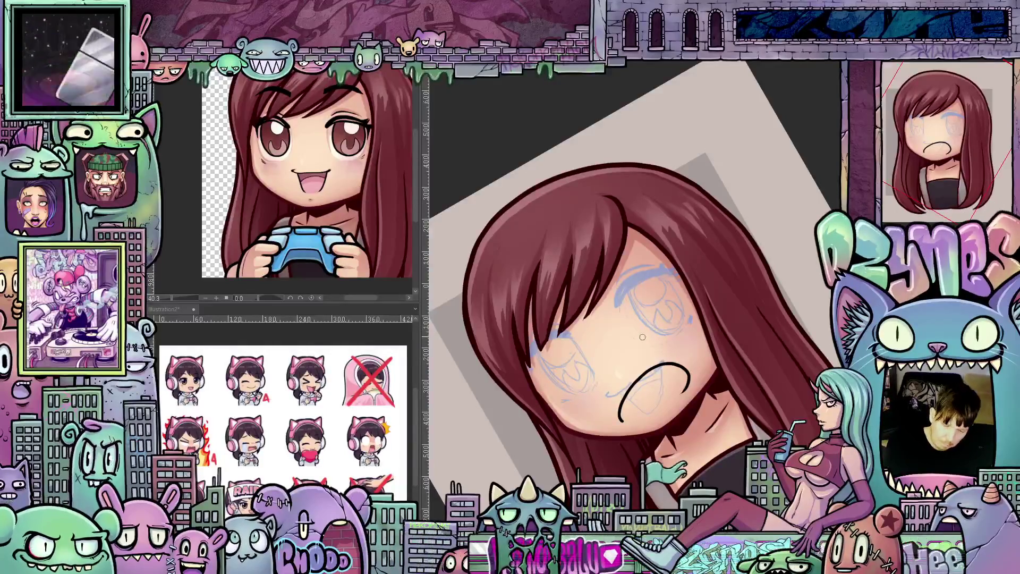
drag(640, 339, 667, 312)
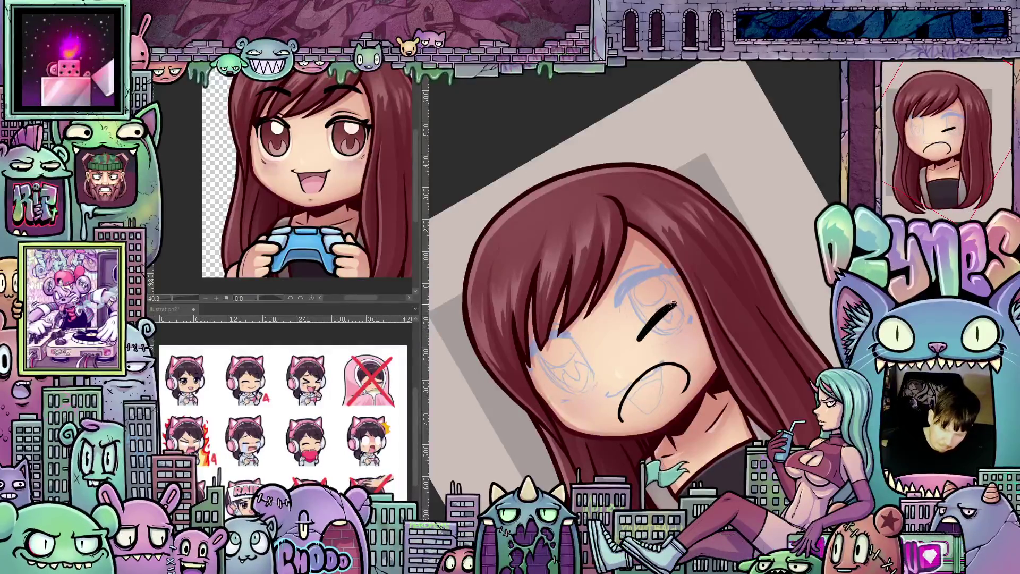
drag(636, 343, 676, 300)
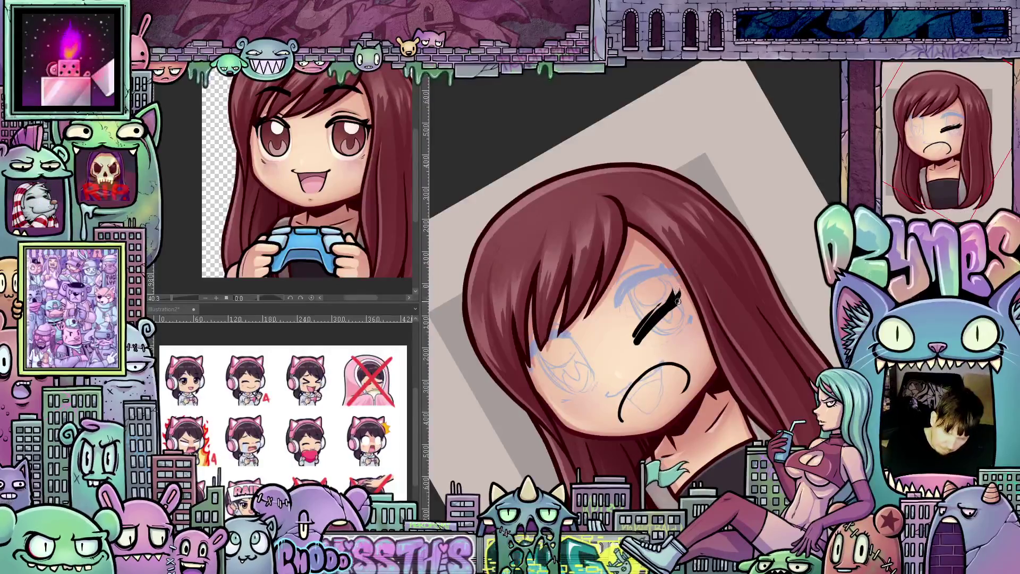
mouse_move(704, 350)
mouse_down()
mouse_move(632, 374)
mouse_move(666, 385)
mouse_move(716, 315)
mouse_move(754, 290)
mouse_up()
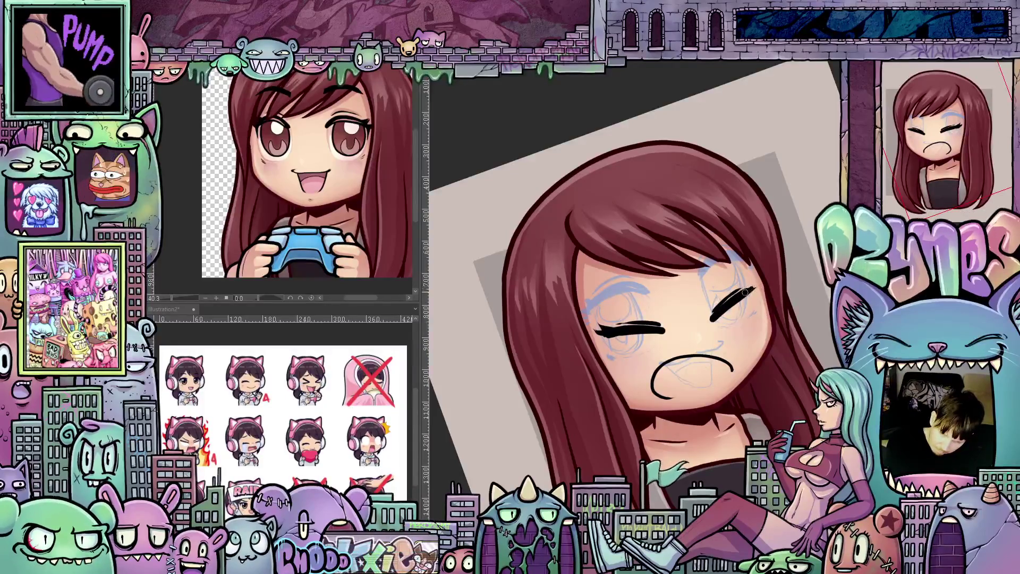
Add a lash tick to the right eye, erase the frown, and start the open mouth.
drag(744, 294, 754, 284)
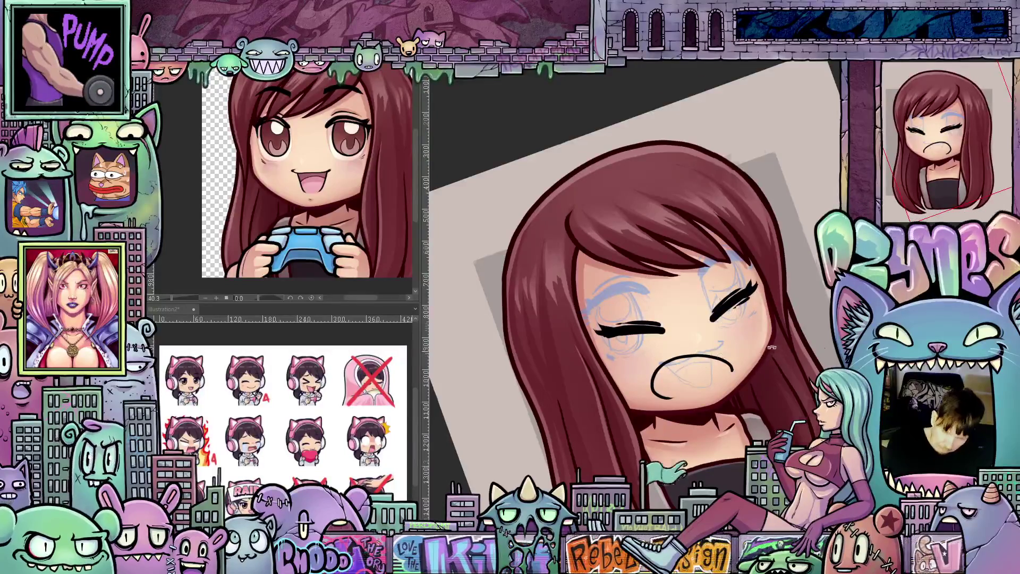
mouse_move(625, 360)
mouse_down()
mouse_move(656, 329)
mouse_move(730, 406)
mouse_move(724, 389)
mouse_move(758, 381)
mouse_move(739, 355)
mouse_up()
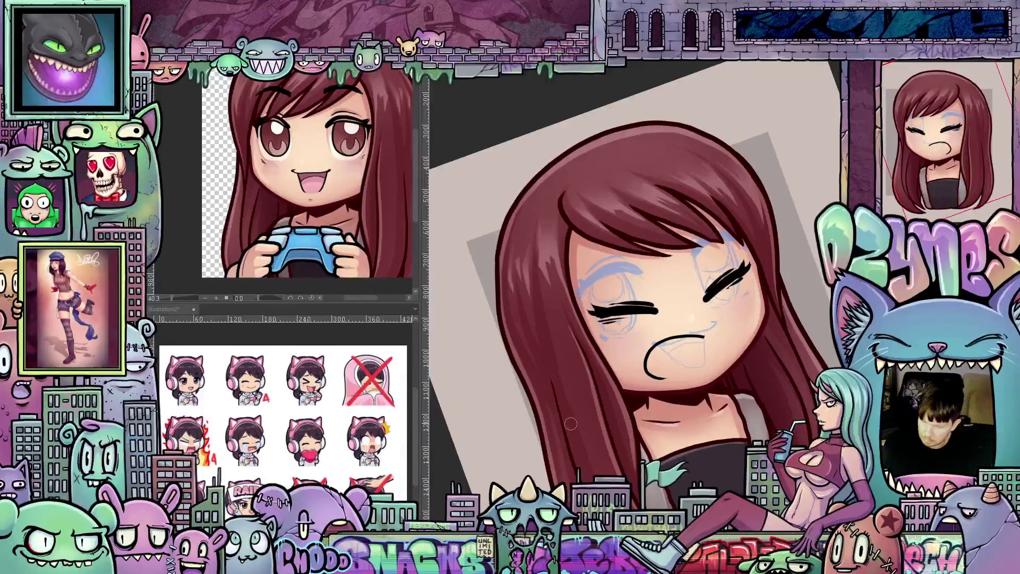
drag(694, 339, 663, 377)
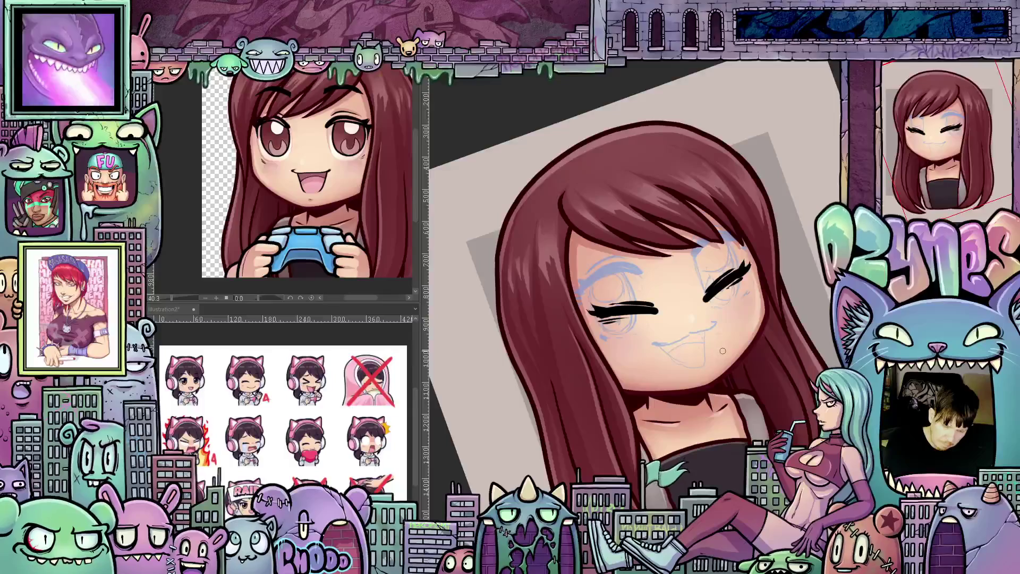
mouse_move(723, 350)
mouse_down()
mouse_move(724, 331)
mouse_move(706, 328)
mouse_move(655, 359)
mouse_move(663, 378)
mouse_move(719, 355)
mouse_up()
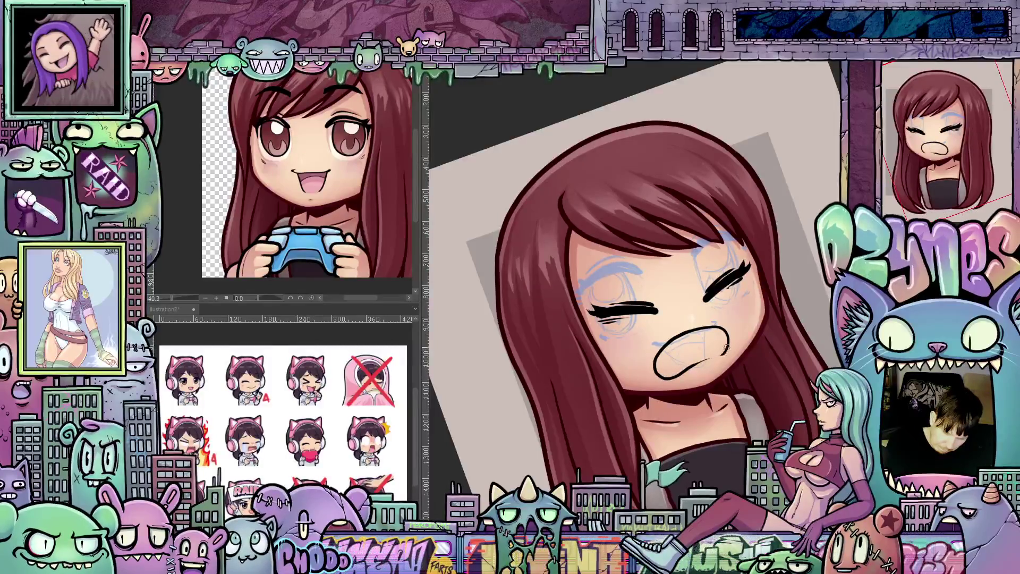
drag(707, 396, 712, 420)
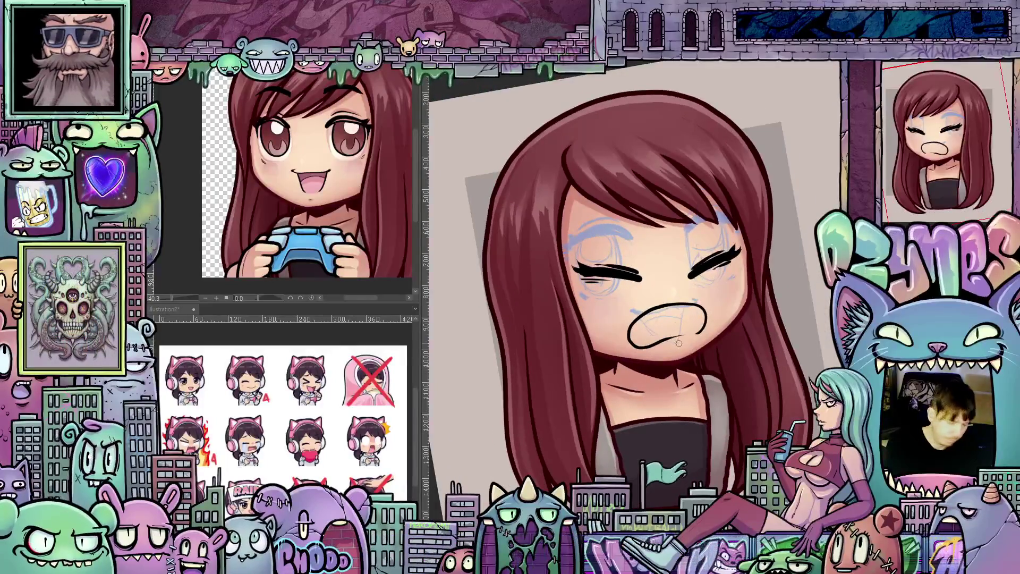
key(h)
drag(686, 358, 632, 340)
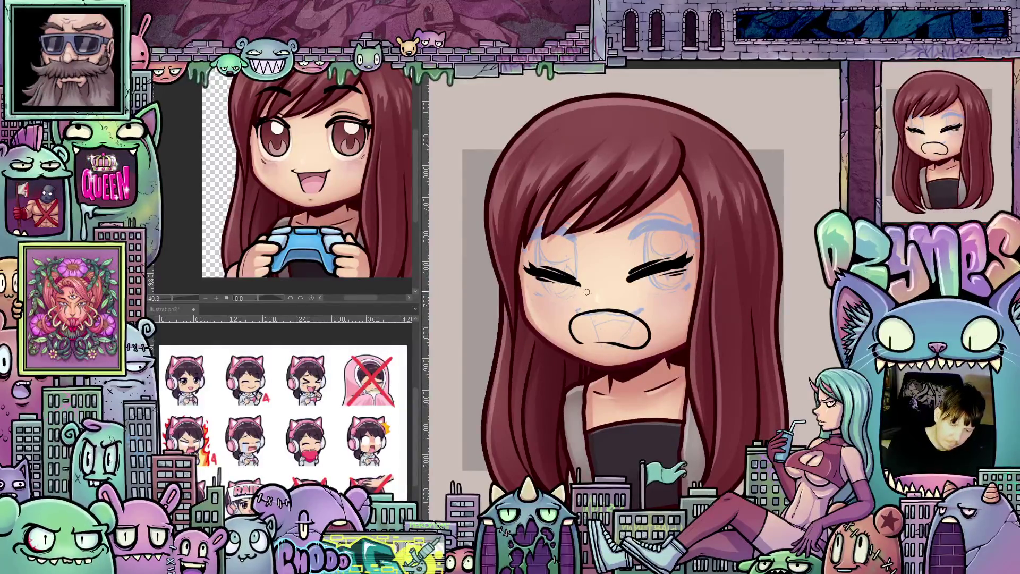
Redraw both closed-eye lines so they reach higher.
mouse_move(739, 375)
mouse_down()
mouse_move(681, 383)
mouse_move(598, 367)
mouse_move(589, 376)
mouse_move(588, 389)
mouse_move(625, 397)
mouse_up()
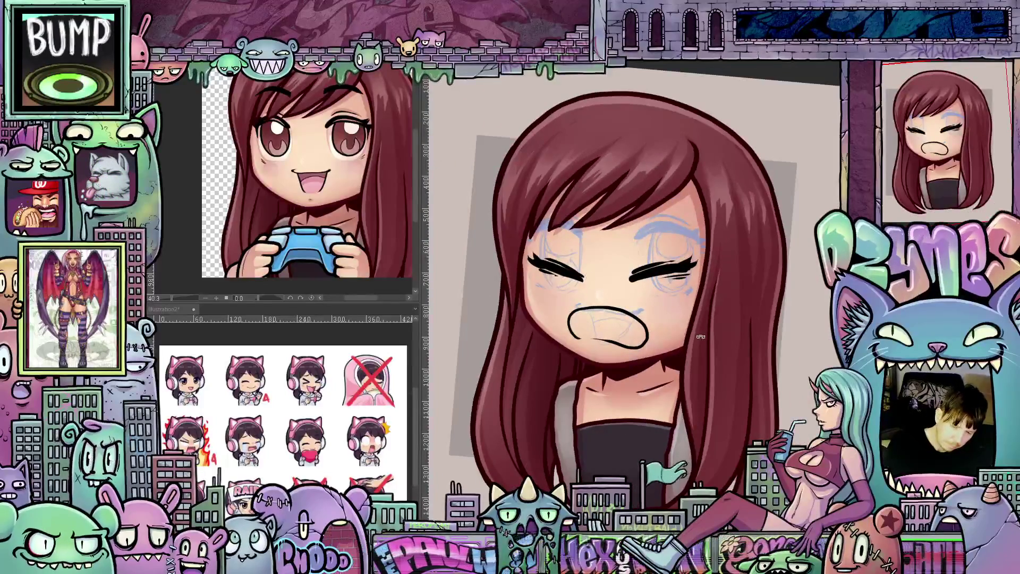
drag(700, 337, 607, 298)
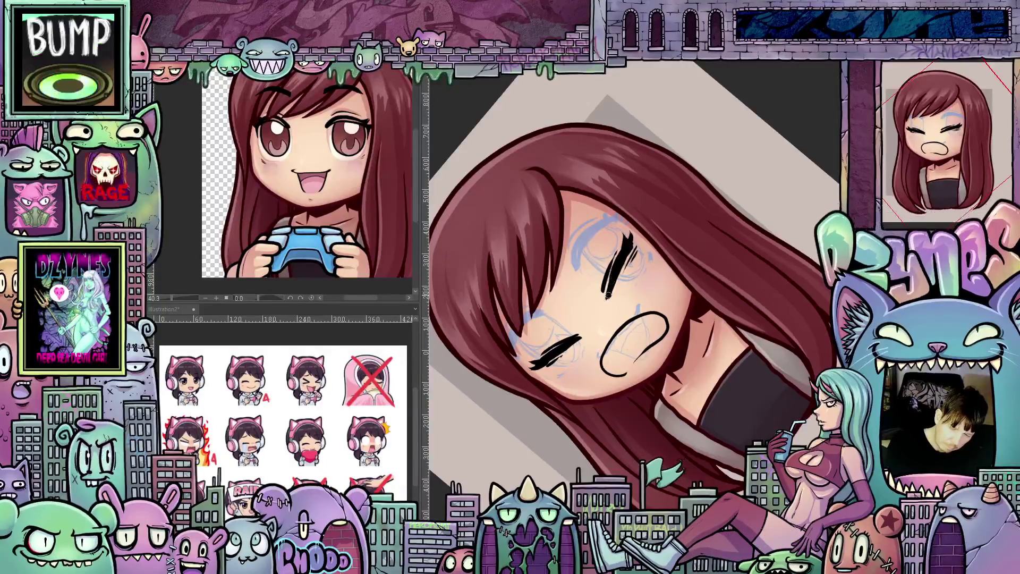
drag(611, 319, 625, 432)
mouse_move(602, 286)
mouse_down()
mouse_move(606, 295)
mouse_move(672, 295)
mouse_move(724, 270)
mouse_up()
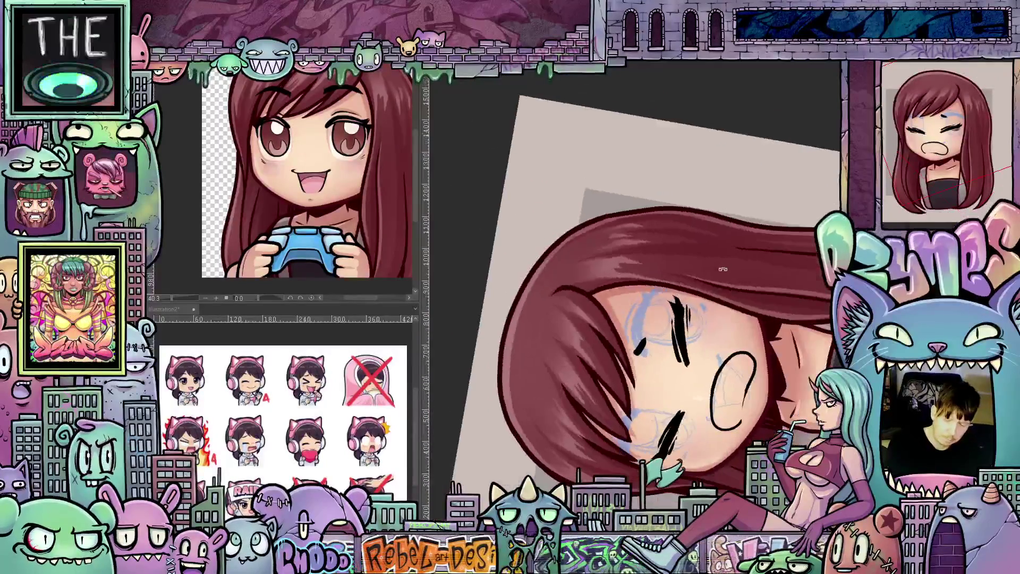
mouse_move(652, 322)
mouse_down()
mouse_move(643, 343)
mouse_move(652, 304)
mouse_up()
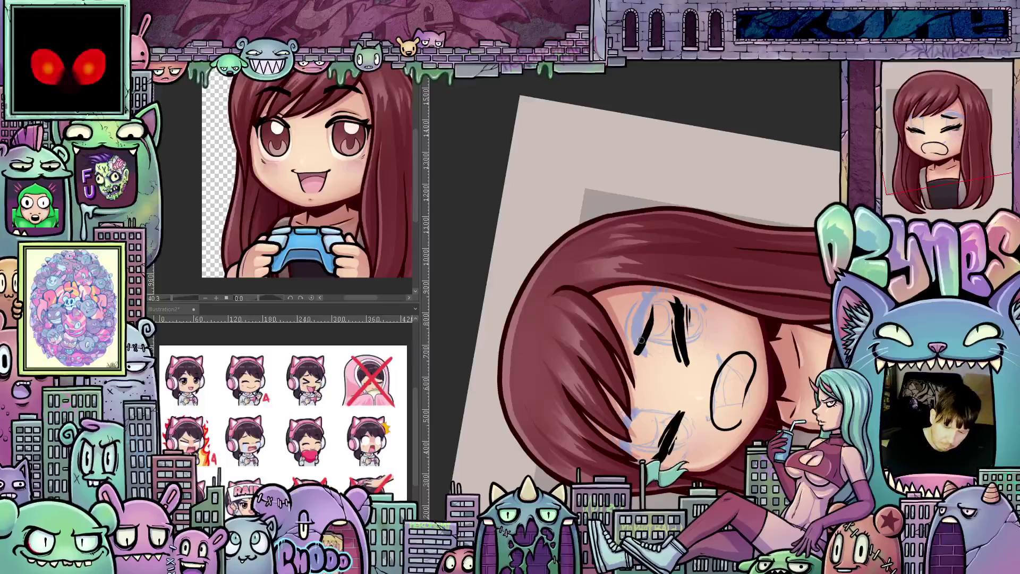
drag(649, 326, 654, 303)
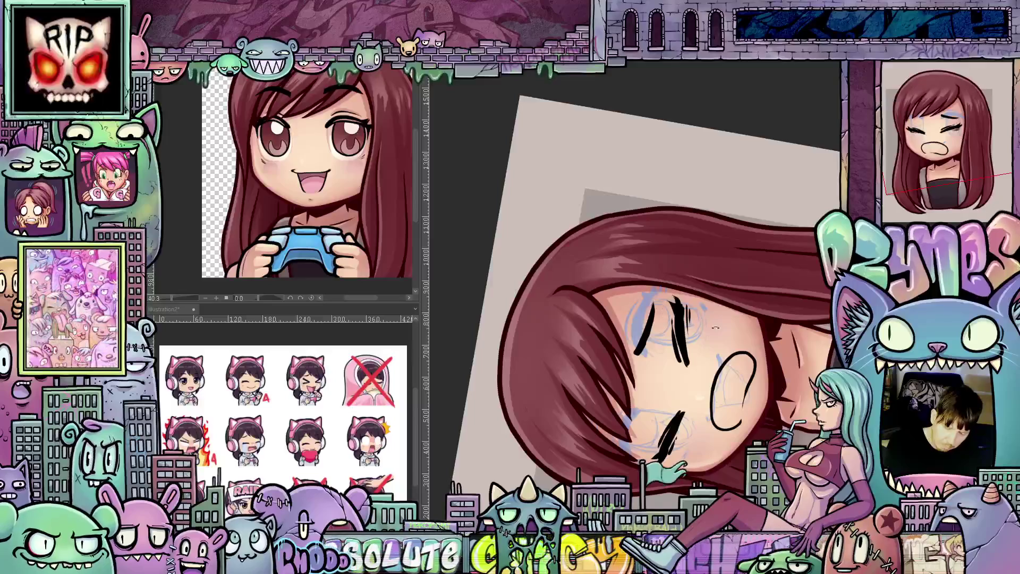
drag(715, 328, 675, 397)
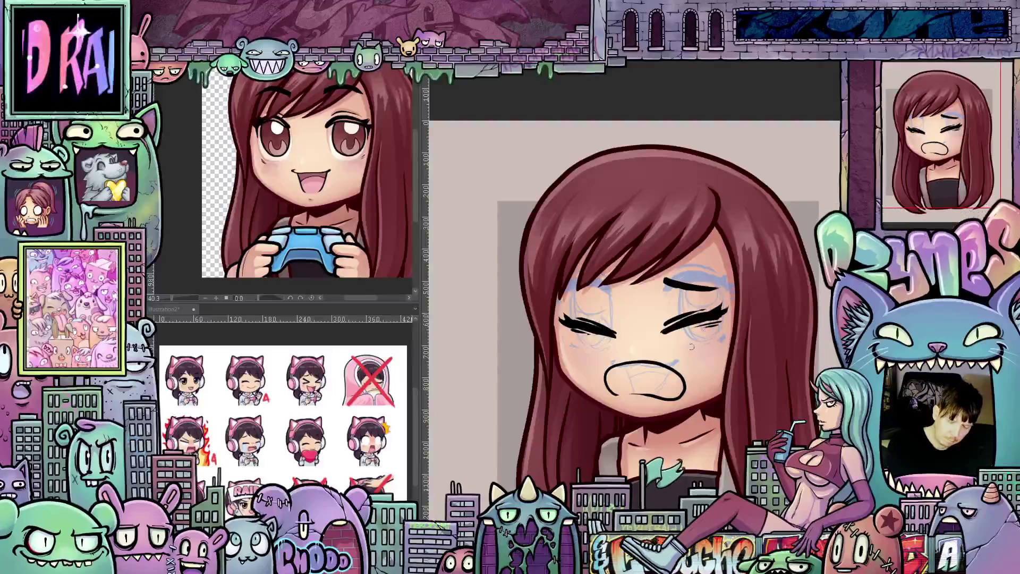
Ink the lower-left edge of the open mouth outline.
scroll(611, 324, up, 1)
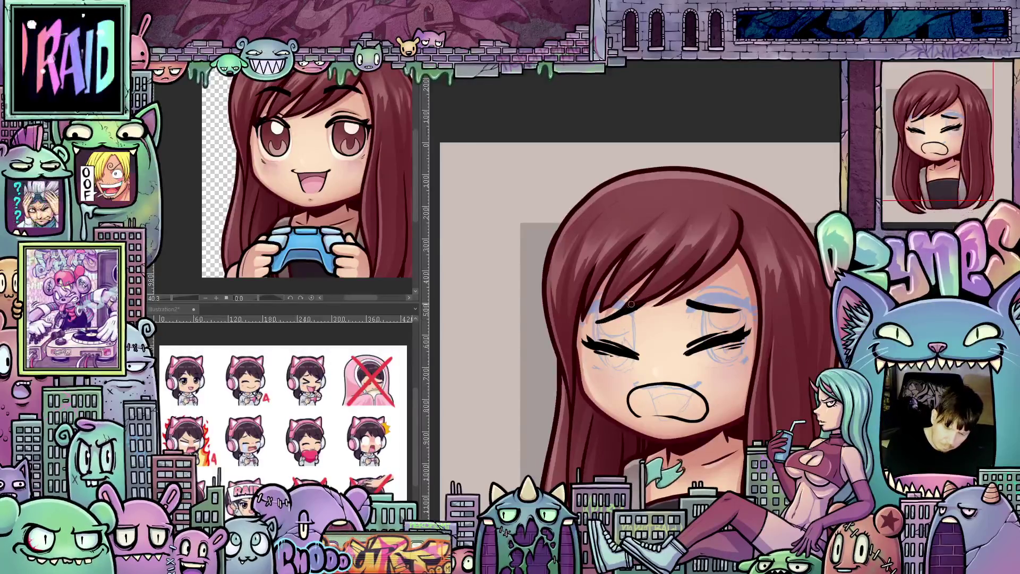
mouse_move(702, 394)
mouse_down()
mouse_move(705, 315)
mouse_move(718, 318)
mouse_move(684, 338)
mouse_up()
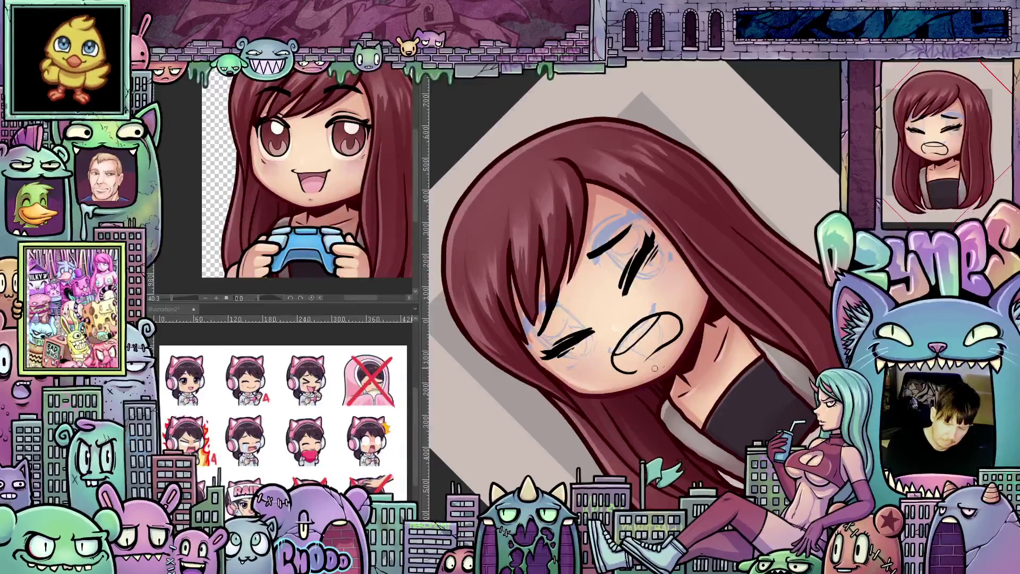
key(ctrl+0)
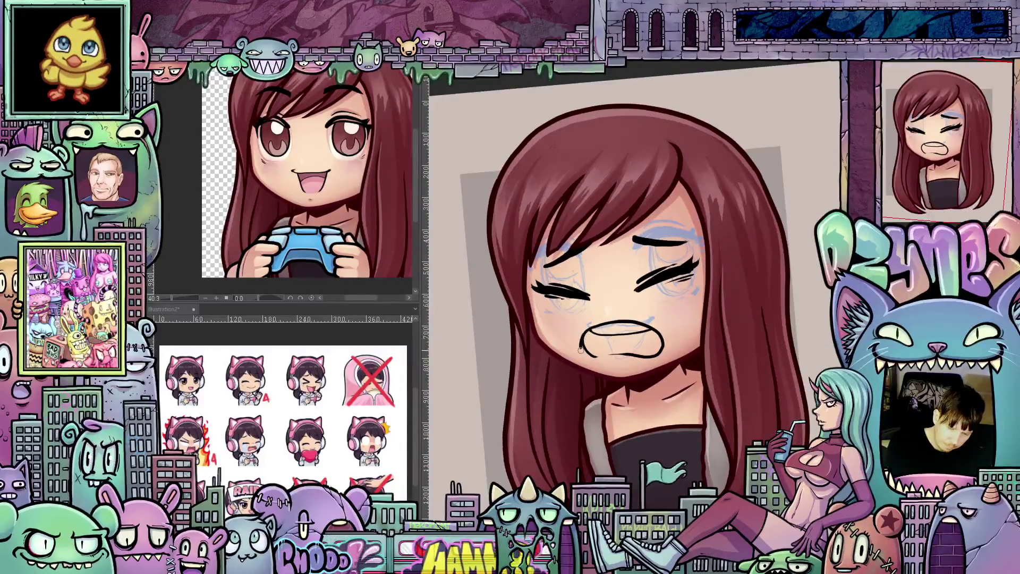
drag(581, 349, 608, 356)
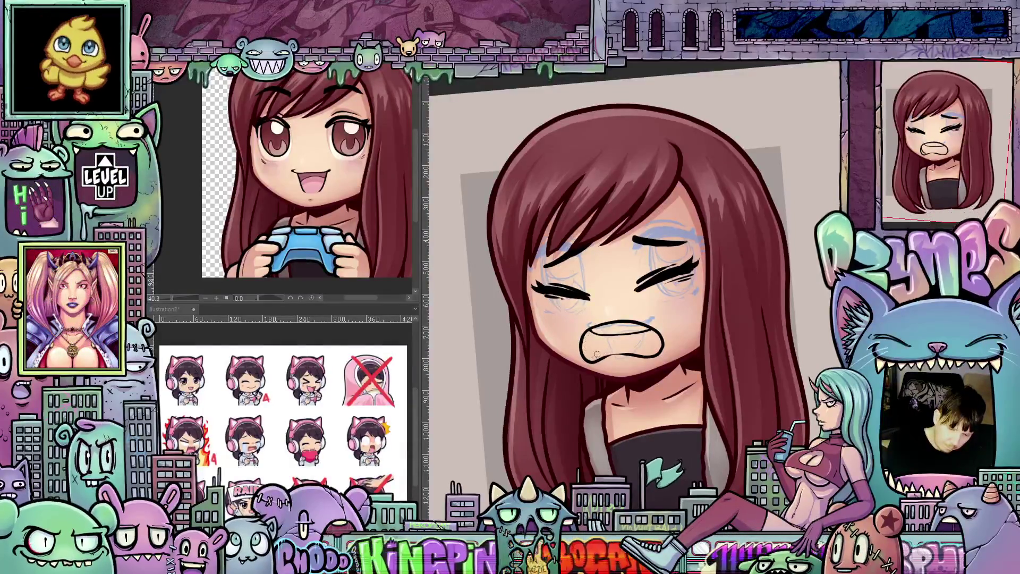
drag(598, 354, 664, 352)
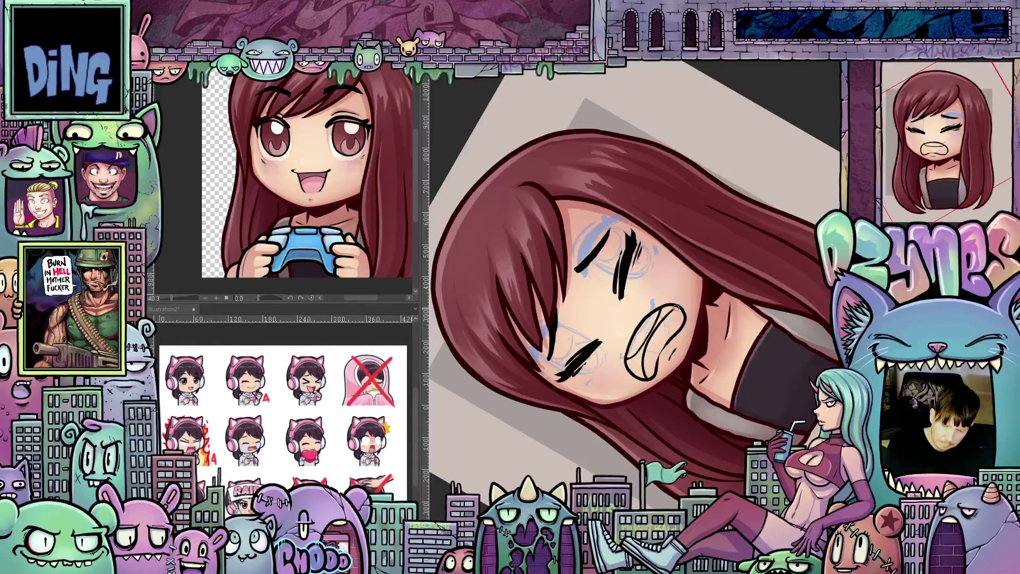
drag(729, 319, 712, 391)
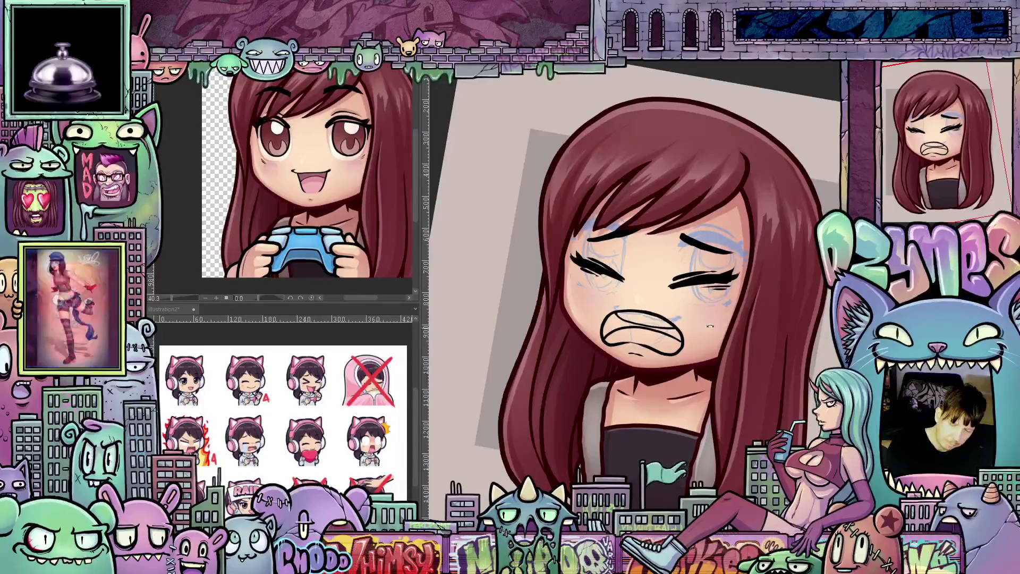
Try a thicker vertical eye stroke, then undo and erase it.
mouse_move(636, 288)
mouse_down()
mouse_move(596, 320)
mouse_move(592, 338)
mouse_move(604, 340)
mouse_up()
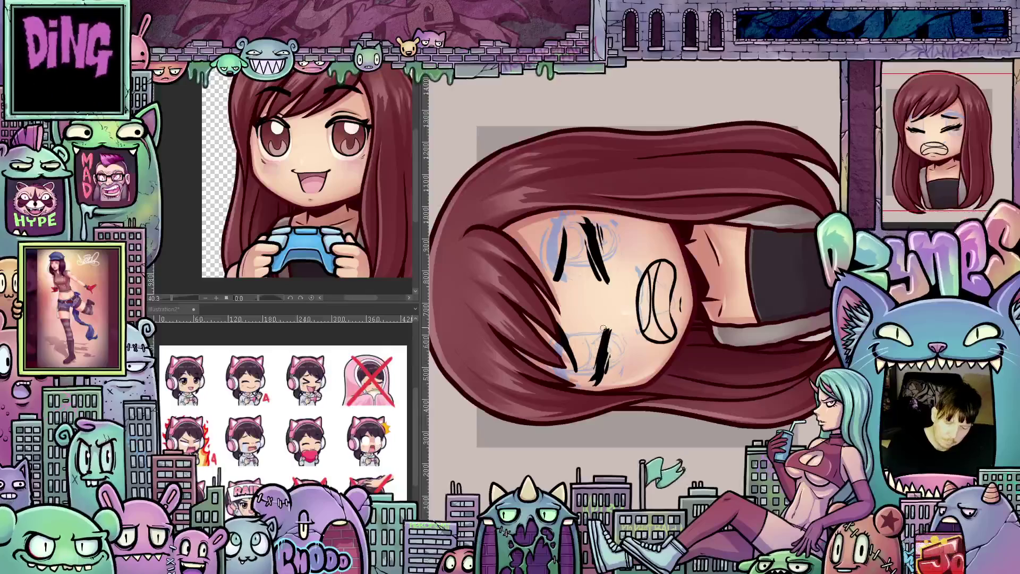
mouse_move(593, 367)
mouse_down()
mouse_move(663, 385)
mouse_move(661, 402)
mouse_up()
mouse_move(701, 348)
mouse_down()
mouse_move(627, 265)
mouse_move(621, 233)
mouse_up()
key(ctrl+z)
drag(619, 269, 622, 228)
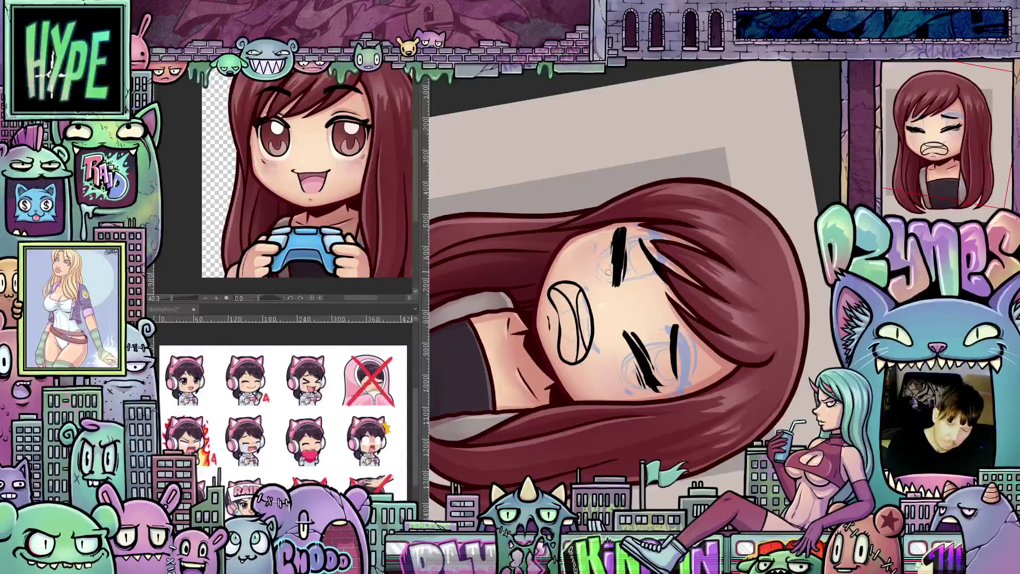
mouse_move(608, 272)
mouse_down()
mouse_move(617, 233)
mouse_move(622, 282)
mouse_move(619, 230)
mouse_up()
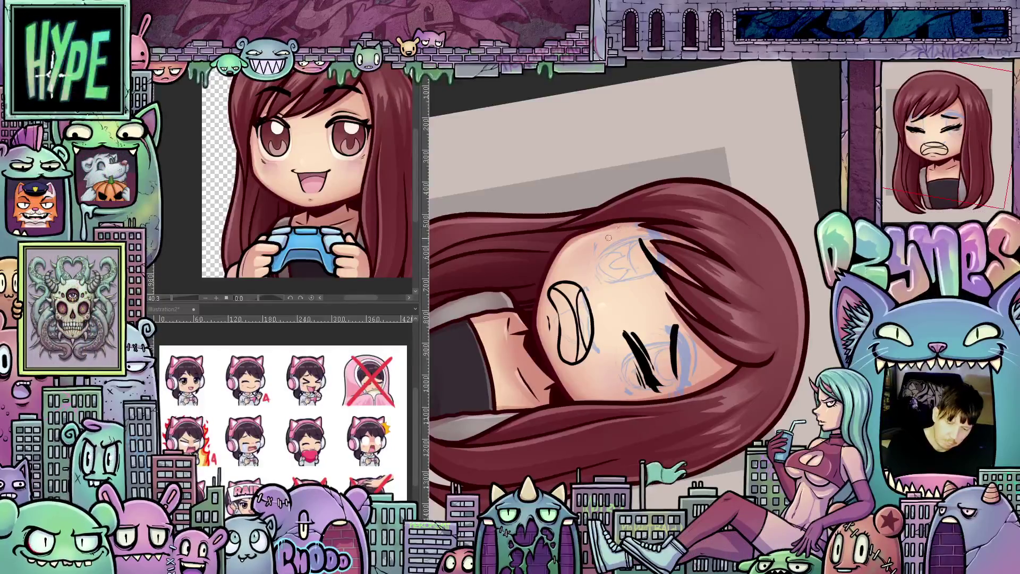
mouse_move(608, 238)
mouse_down()
mouse_move(727, 295)
mouse_move(687, 313)
mouse_up()
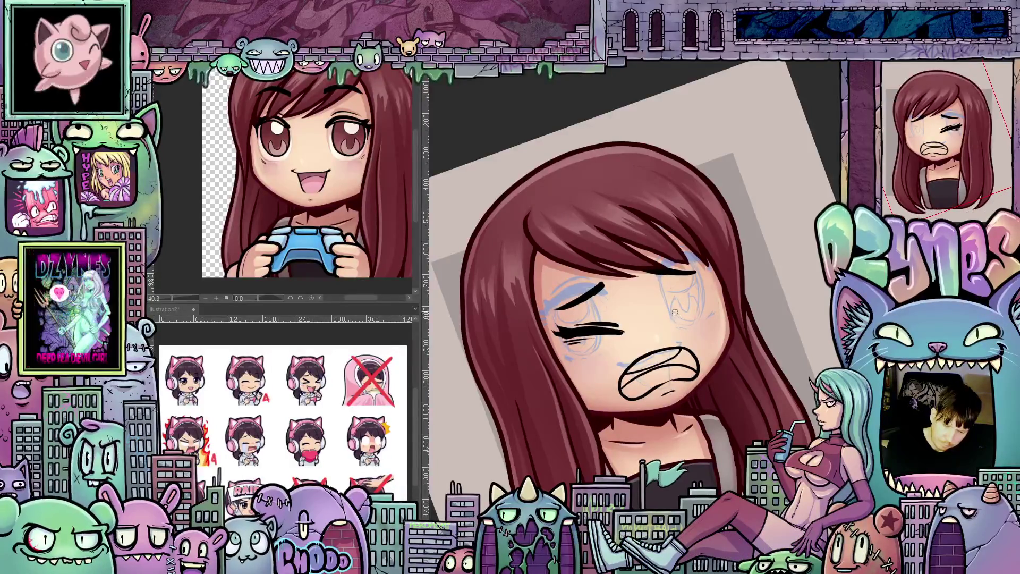
Lengthen the right eyelid line up-right and sketch a blue curve over the left hair.
drag(684, 306, 712, 284)
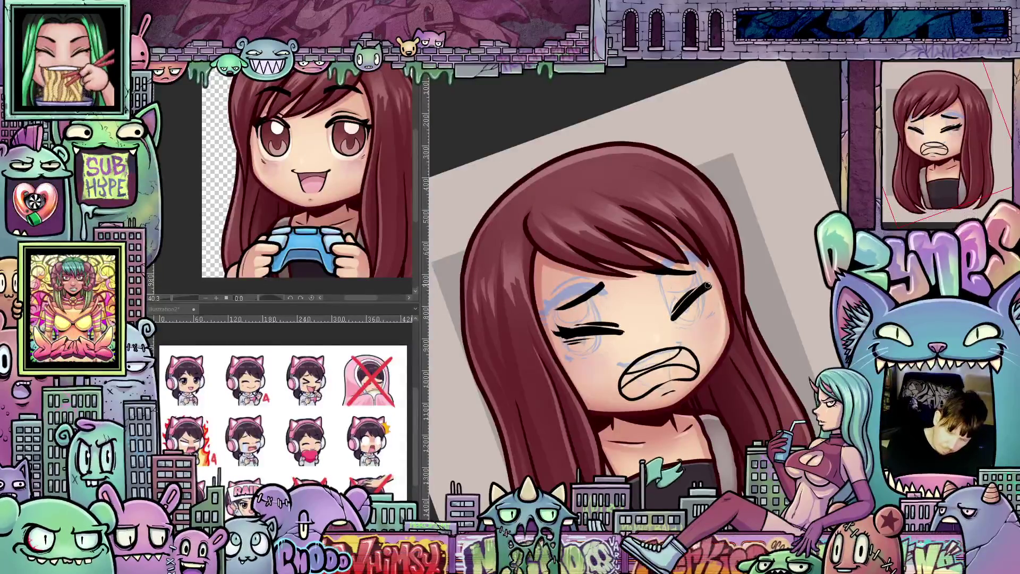
drag(704, 289, 711, 278)
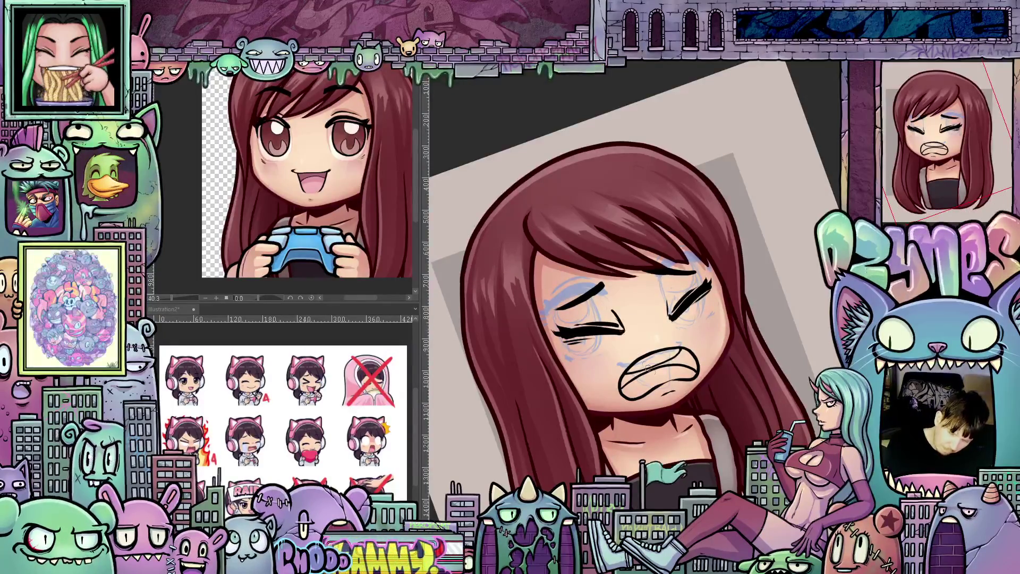
drag(692, 390, 609, 341)
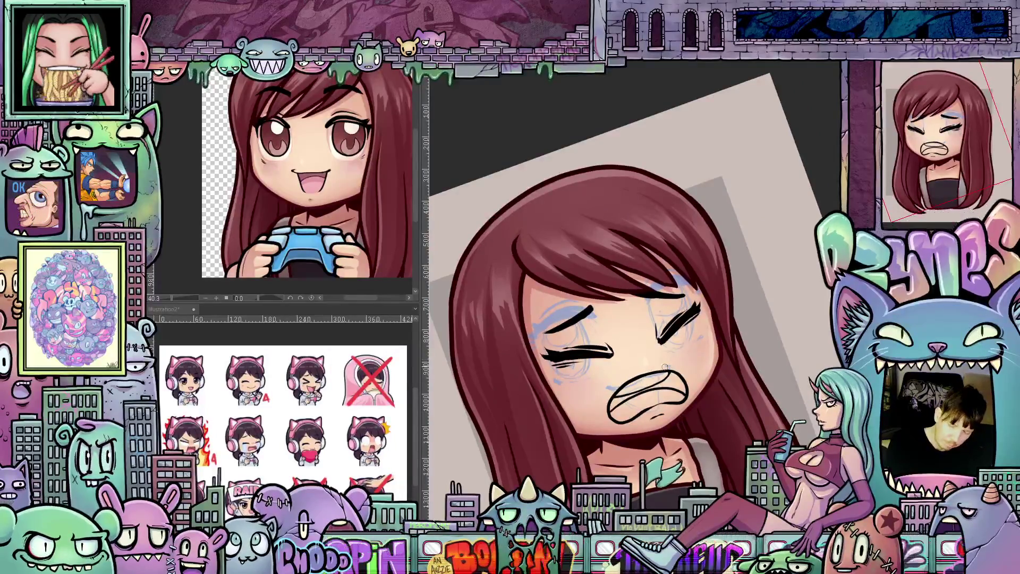
drag(665, 366, 692, 355)
mouse_move(761, 359)
mouse_down()
mouse_move(748, 347)
mouse_move(725, 359)
mouse_up()
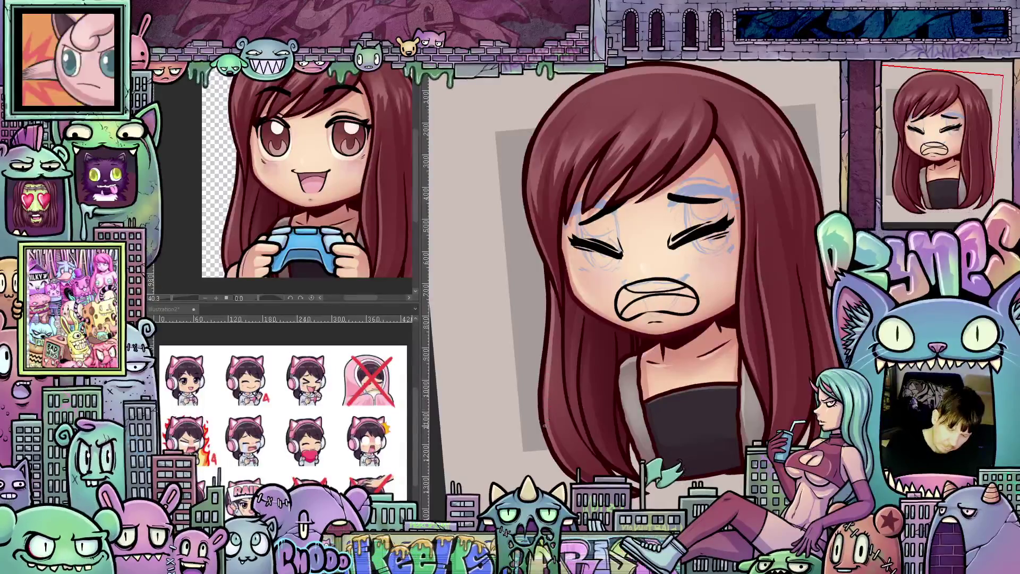
mouse_move(550, 365)
mouse_down()
mouse_move(578, 336)
mouse_move(600, 353)
mouse_up()
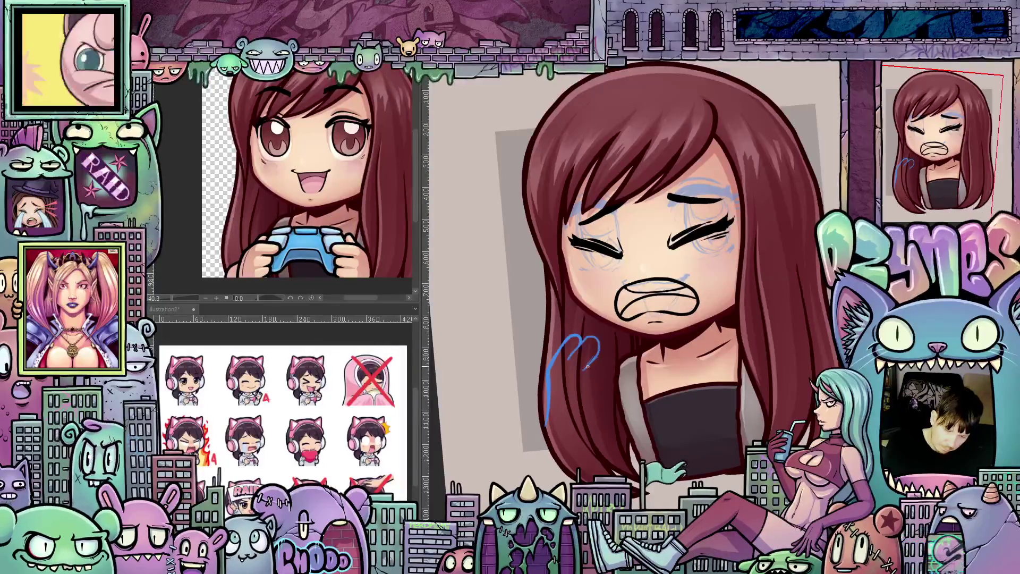
Sketch the fist's knuckles and sides, and the tissue from mouth to neck, in blue.
mouse_move(585, 368)
mouse_down()
mouse_move(609, 353)
mouse_move(614, 366)
mouse_up()
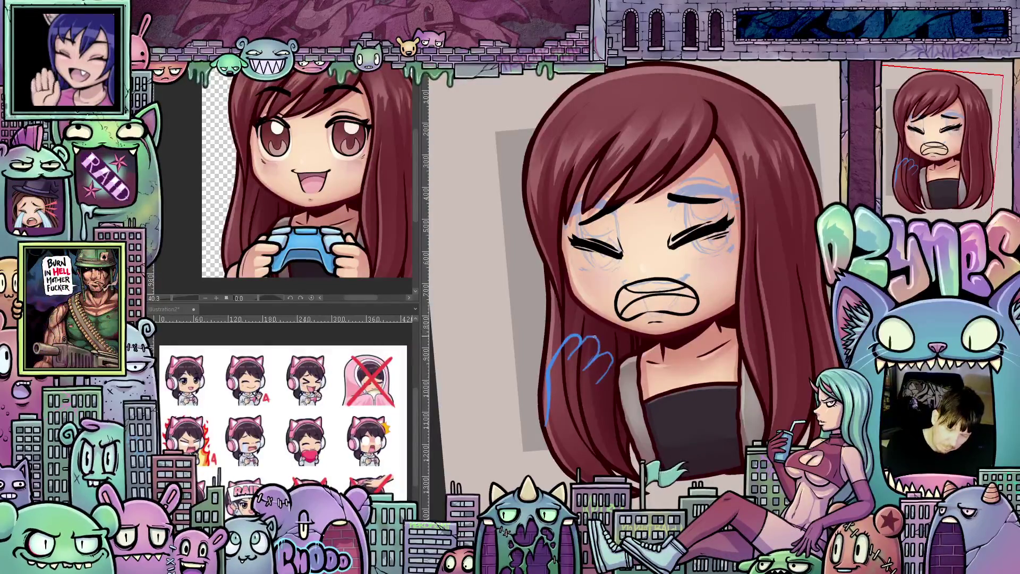
mouse_move(579, 334)
mouse_down()
mouse_move(614, 326)
mouse_move(655, 419)
mouse_up()
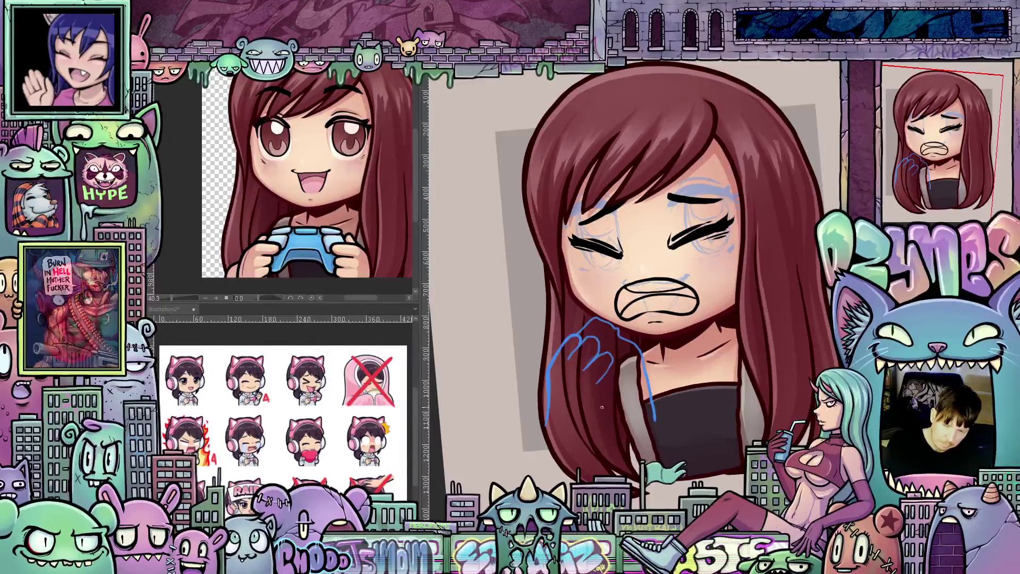
drag(600, 381, 621, 376)
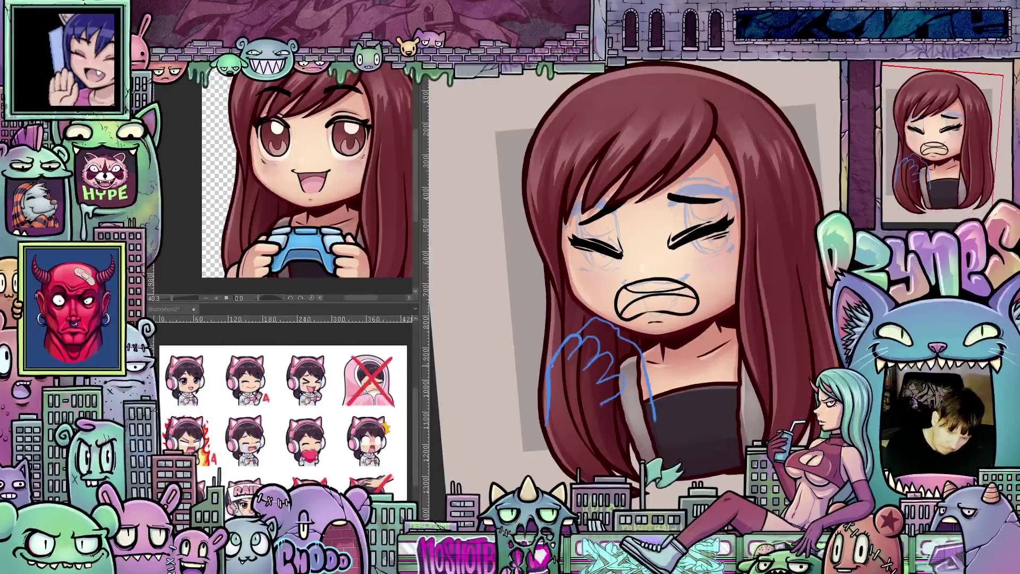
mouse_move(545, 375)
mouse_down()
mouse_move(550, 422)
mouse_move(600, 432)
mouse_up()
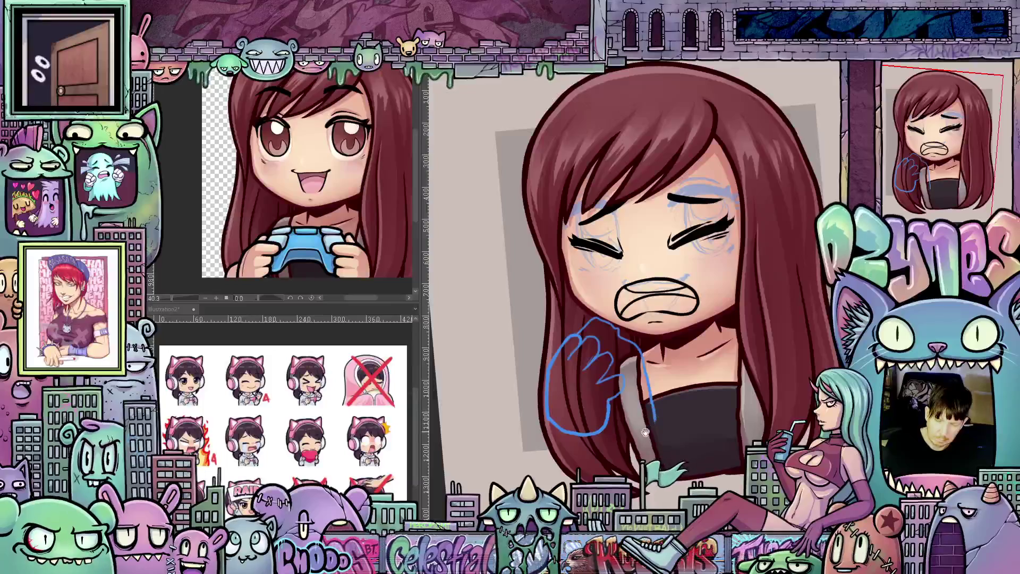
drag(645, 432, 657, 502)
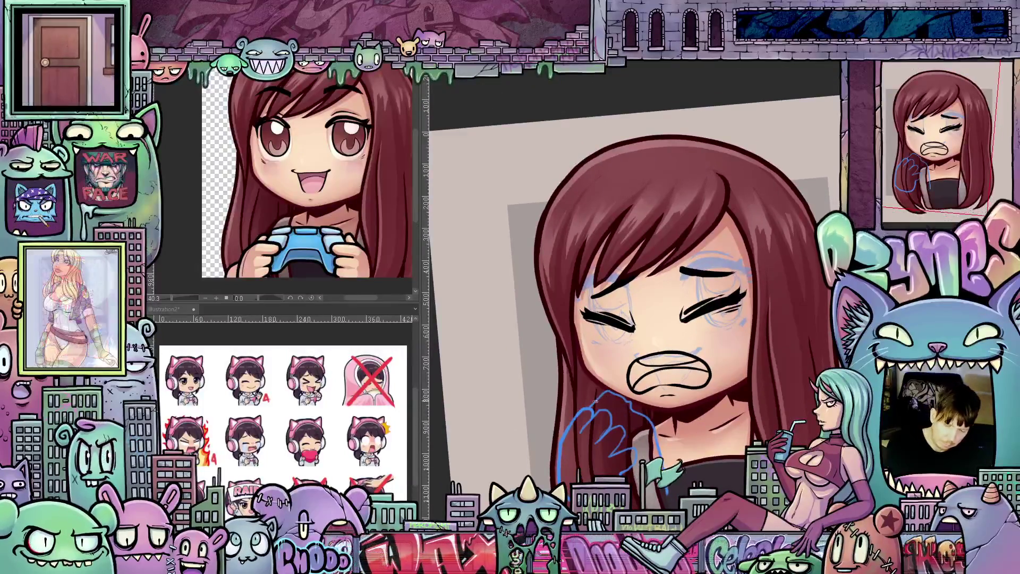
drag(633, 394, 659, 435)
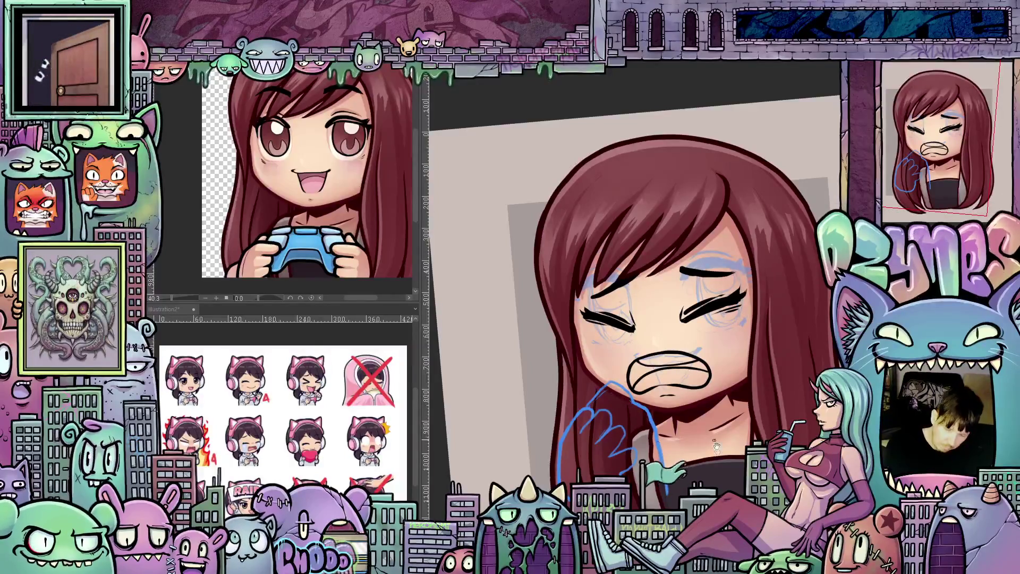
drag(716, 445, 674, 430)
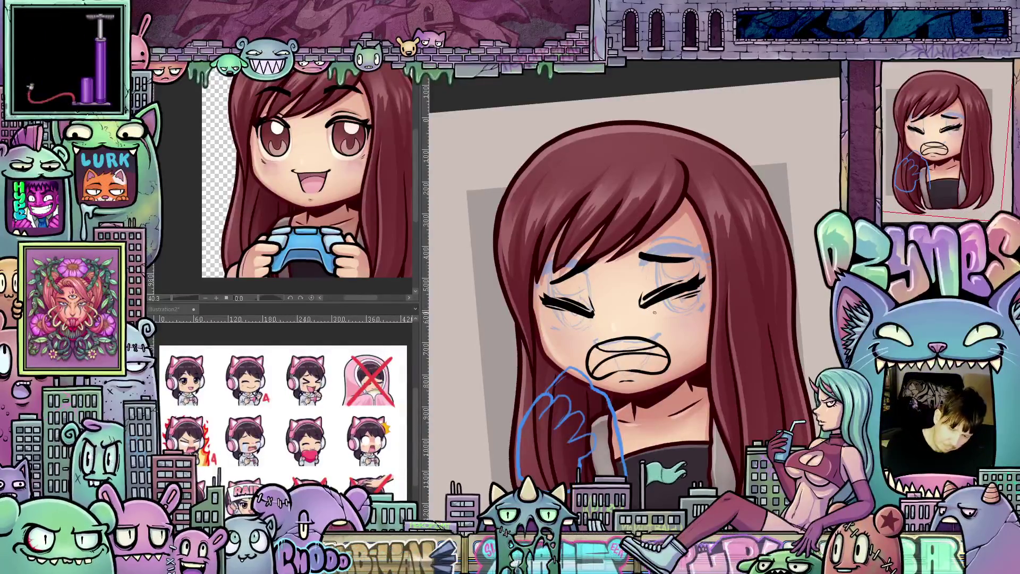
Sketch two blue tear streaks on each cheek and select the left eye to transform.
drag(657, 316, 674, 369)
drag(697, 290, 712, 326)
drag(580, 324, 582, 359)
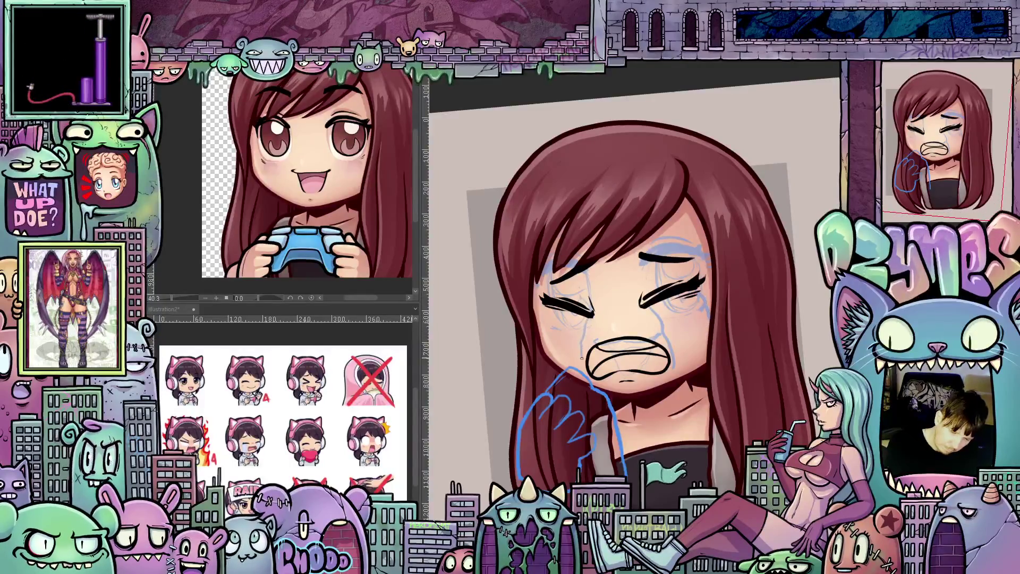
drag(547, 321, 545, 345)
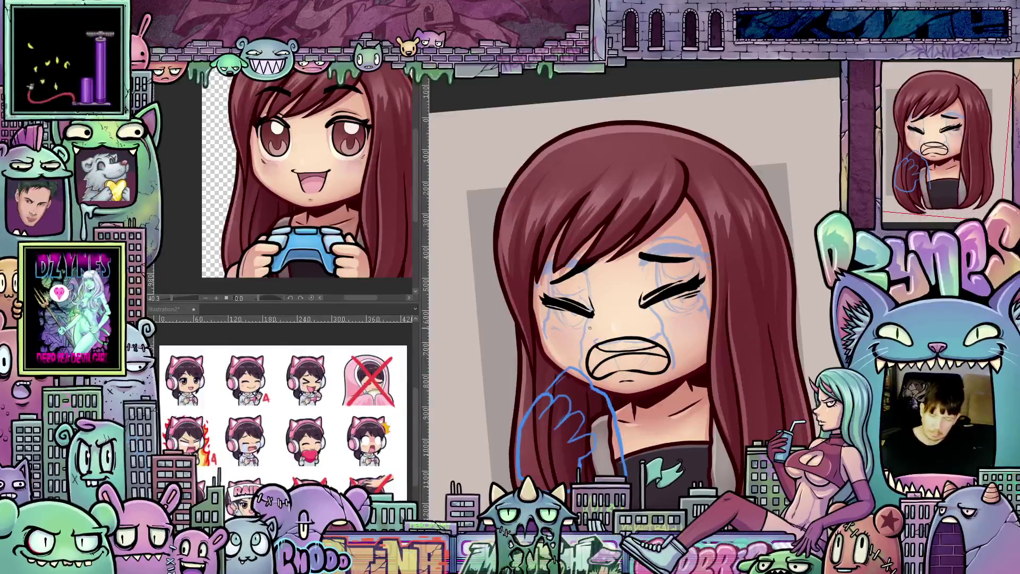
drag(648, 282, 645, 336)
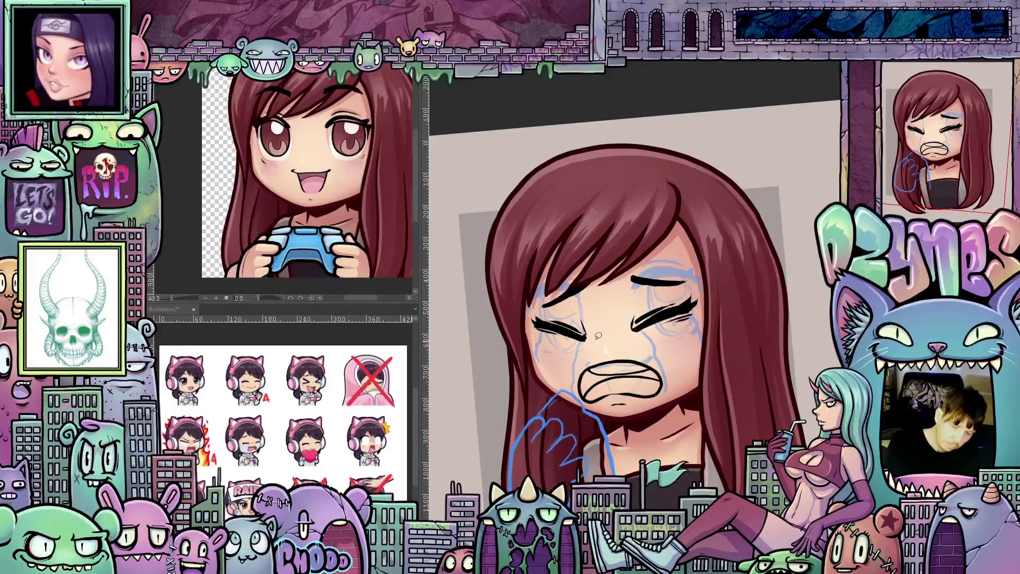
mouse_move(595, 345)
mouse_down()
mouse_move(591, 317)
mouse_move(546, 306)
mouse_move(534, 340)
mouse_move(595, 343)
mouse_move(590, 327)
mouse_up()
click(622, 376)
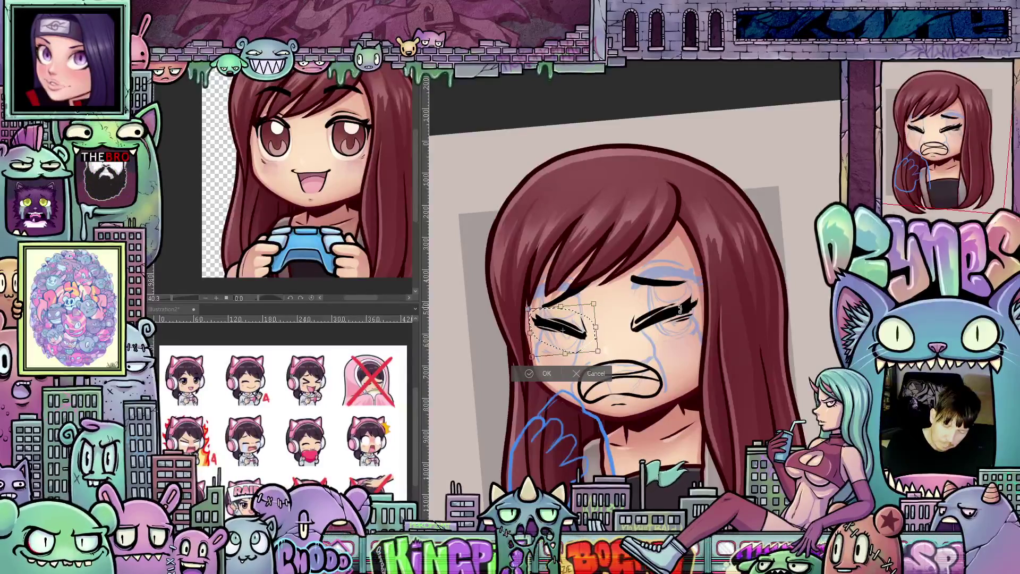
click(548, 373)
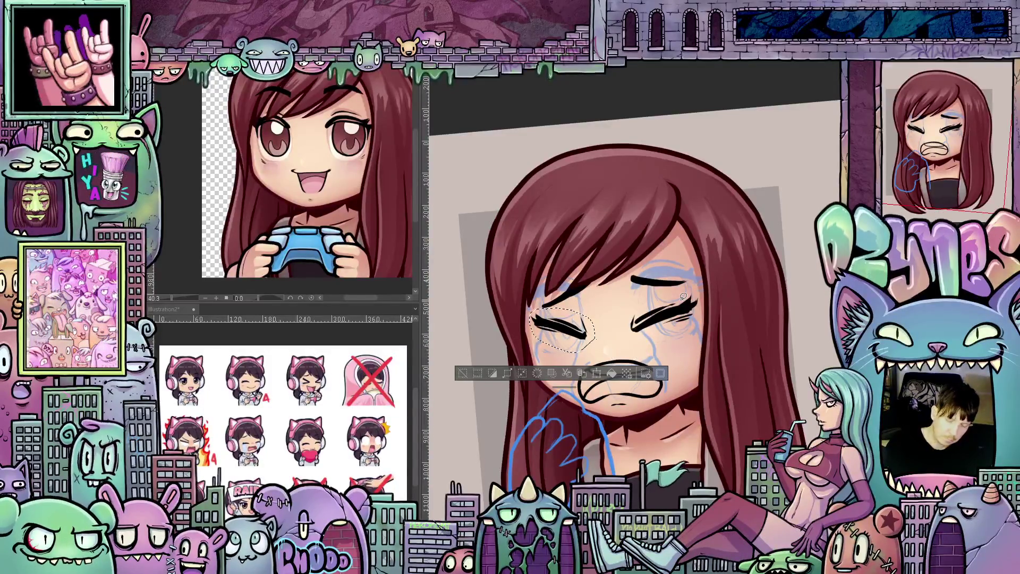
key(ctrl+d)
drag(767, 388, 760, 403)
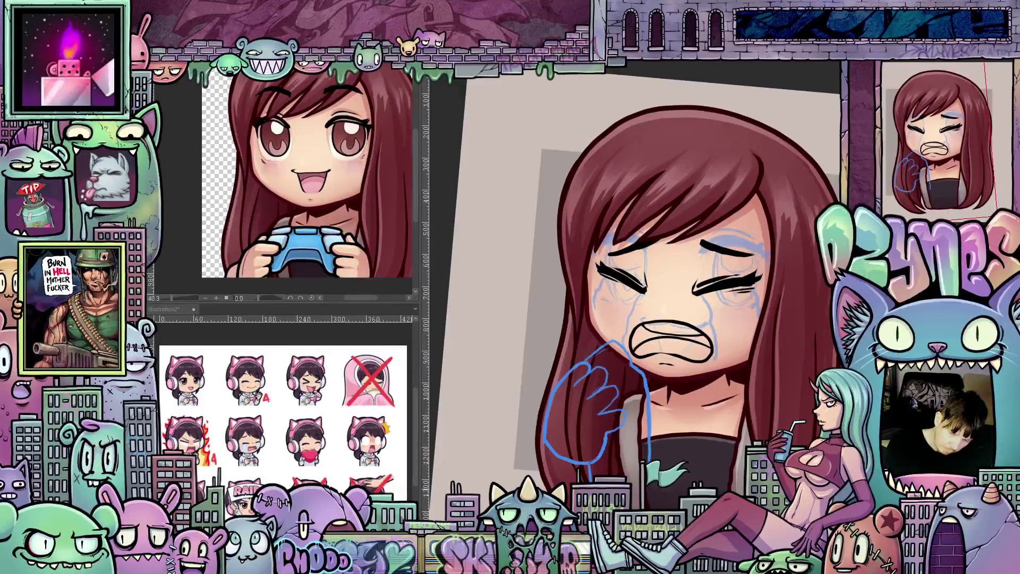
drag(543, 458, 539, 483)
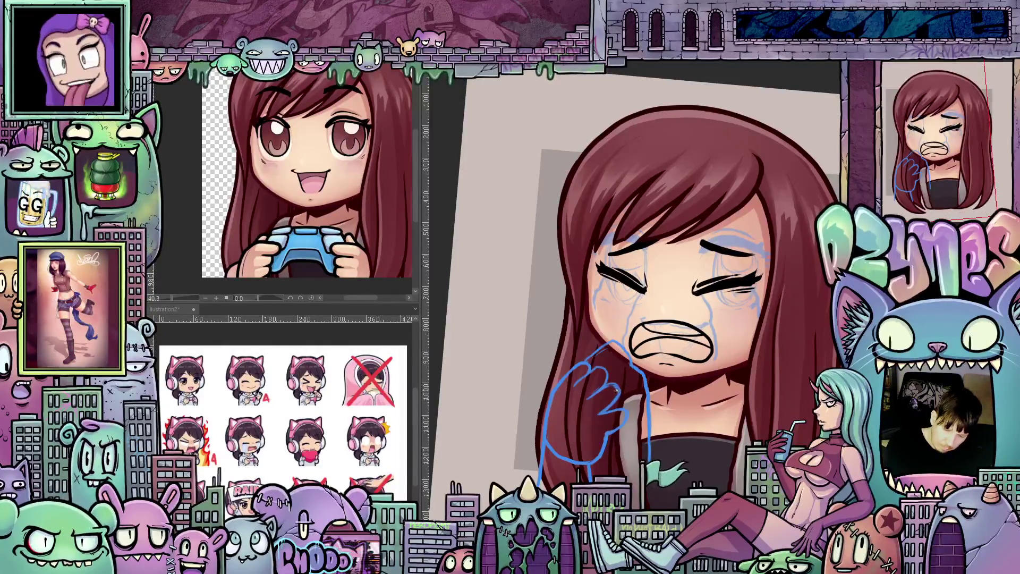
drag(644, 422, 643, 446)
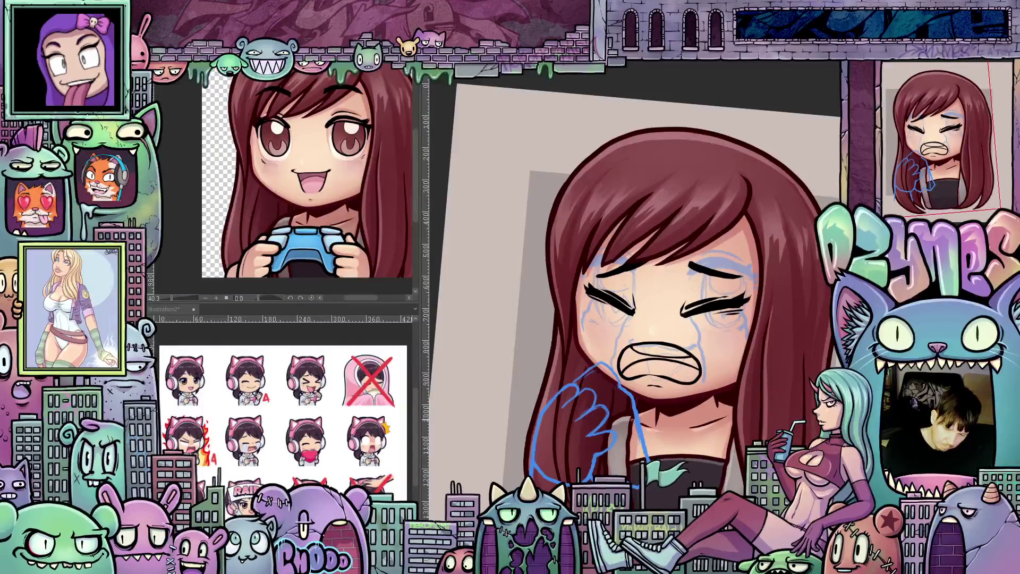
drag(739, 462, 741, 447)
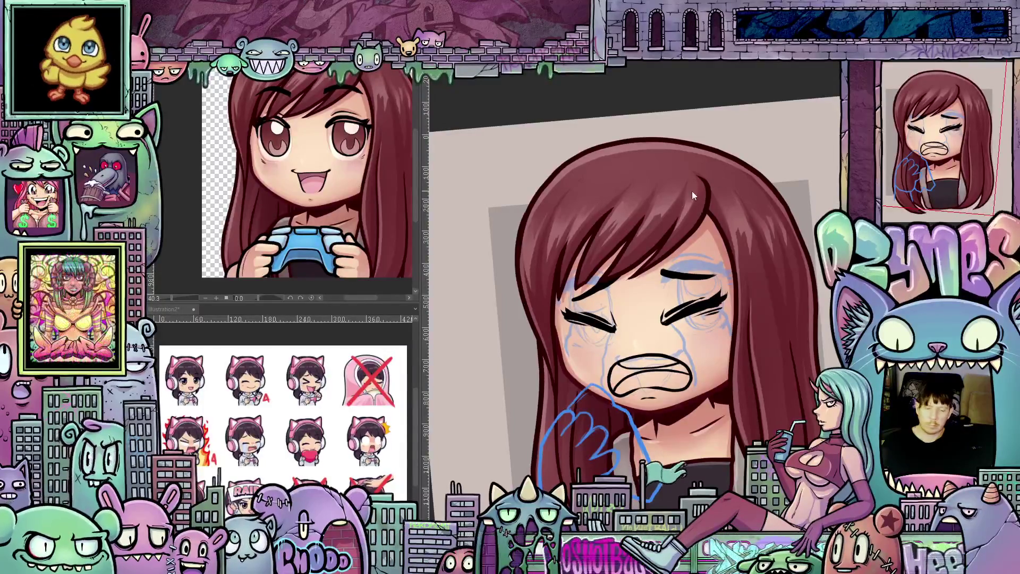
Delete the blue tear sketch, enlarge the brush, and centre the view on the face.
scroll(781, 136, down, 3)
drag(724, 205, 718, 225)
scroll(642, 307, up, 5)
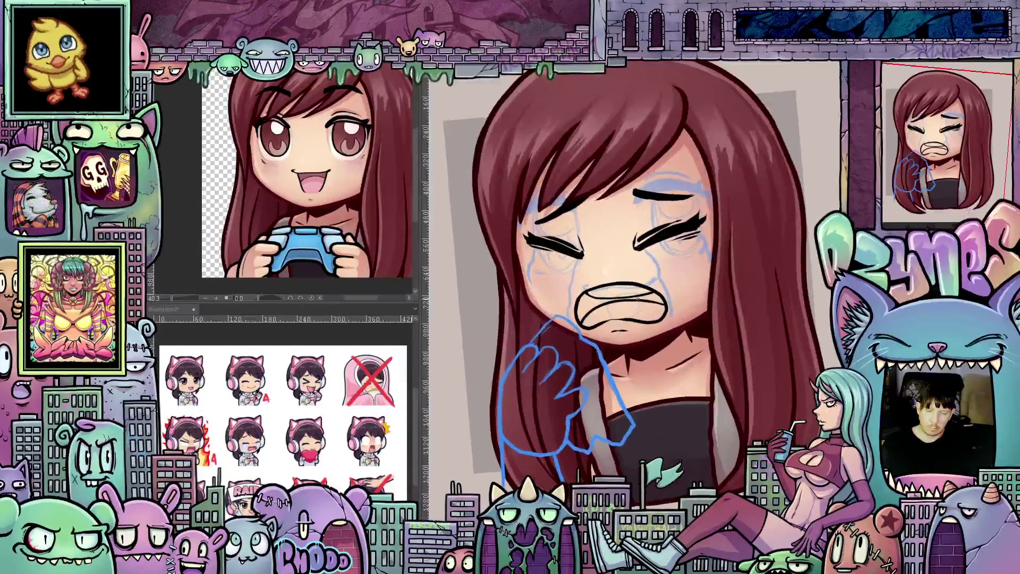
scroll(716, 285, down, 3)
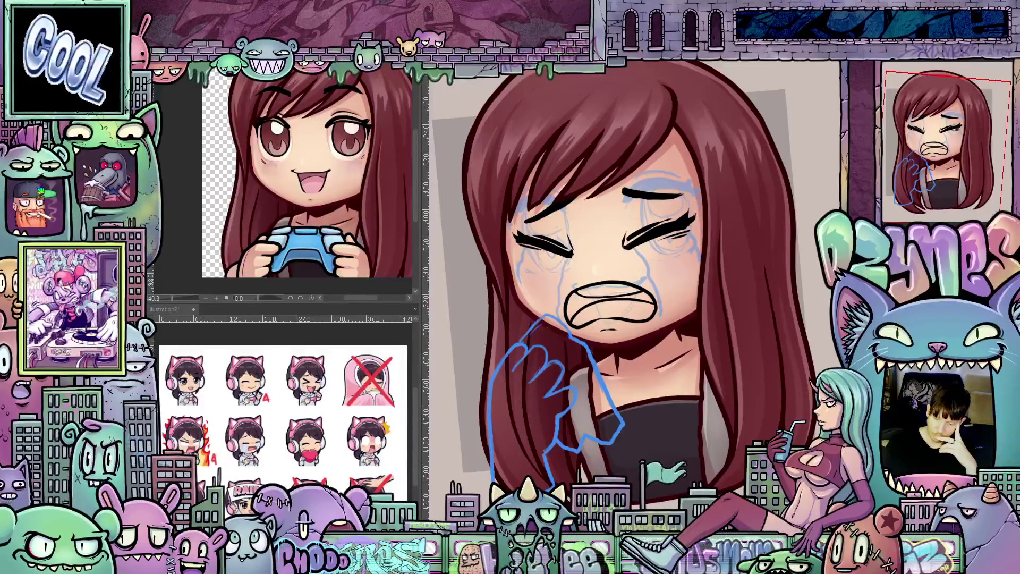
key(Delete)
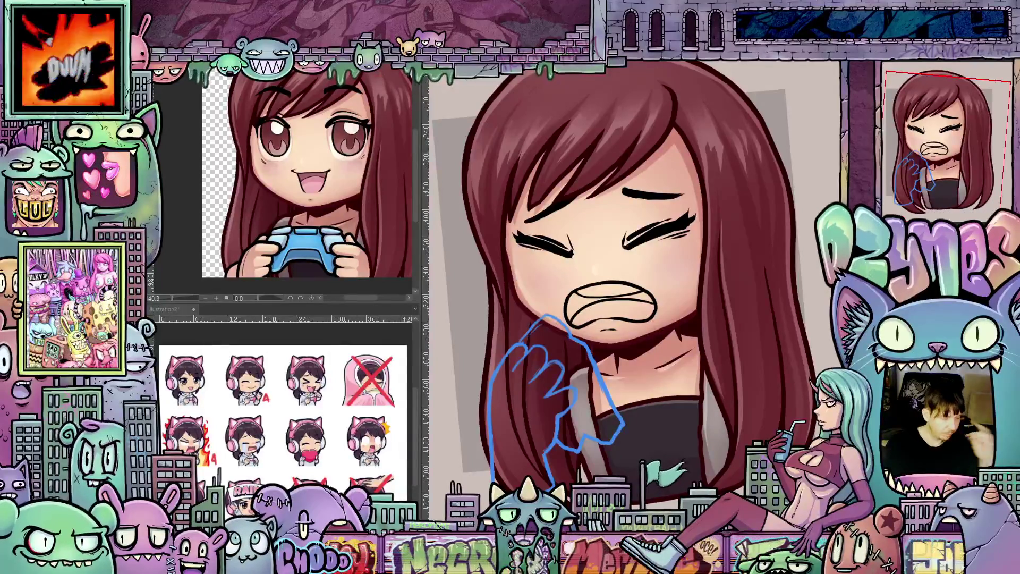
key(e)
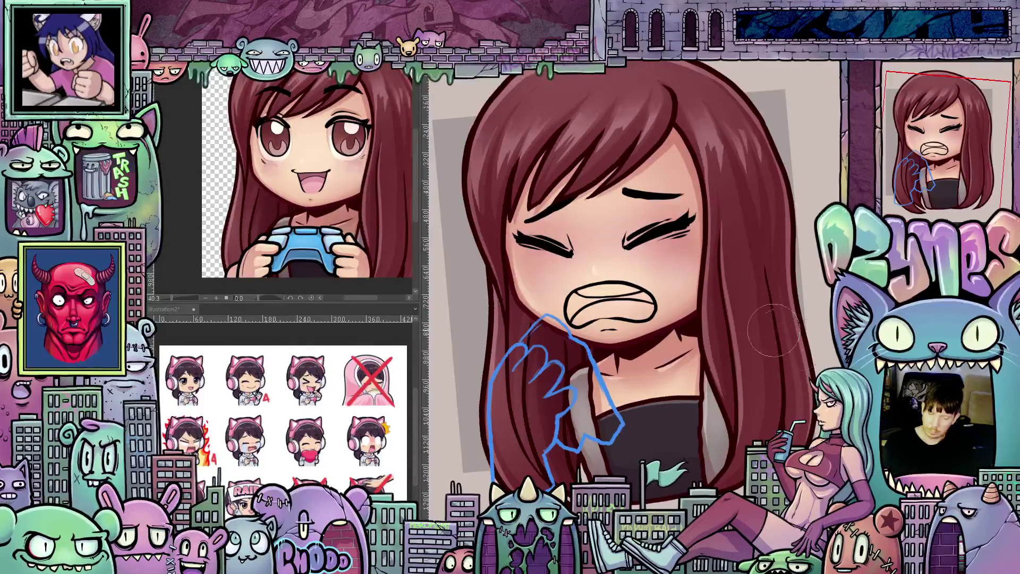
scroll(797, 335, up, 1)
drag(694, 360, 726, 421)
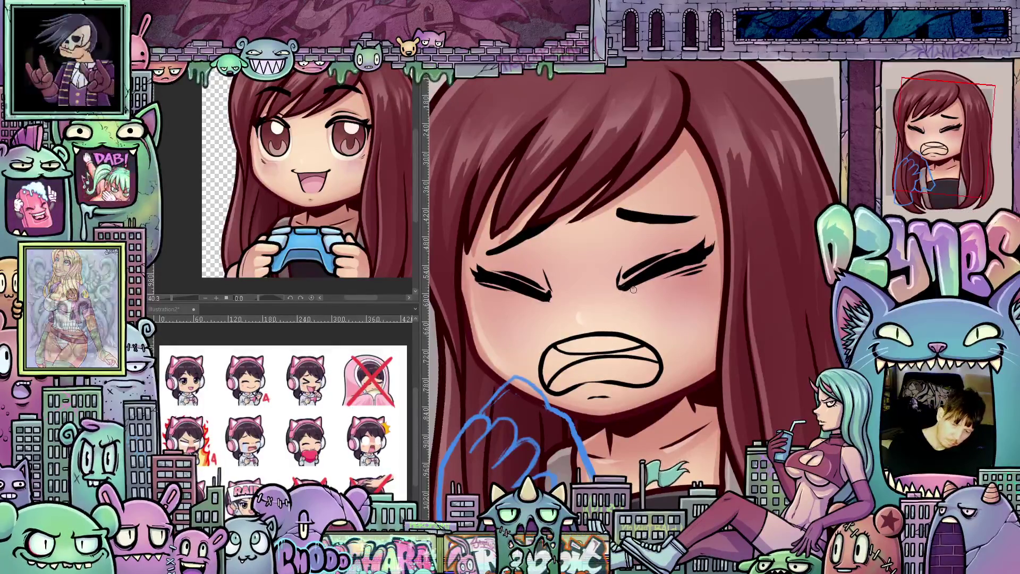
Draw tear outlines down the right cheek from both eye corners and down the left cheek.
drag(631, 287, 667, 347)
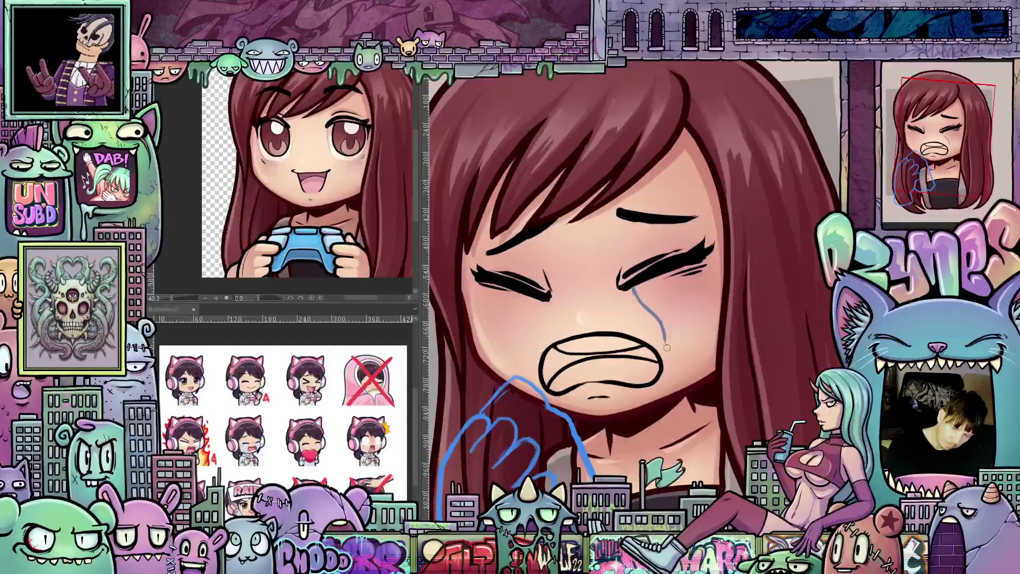
drag(771, 381, 721, 364)
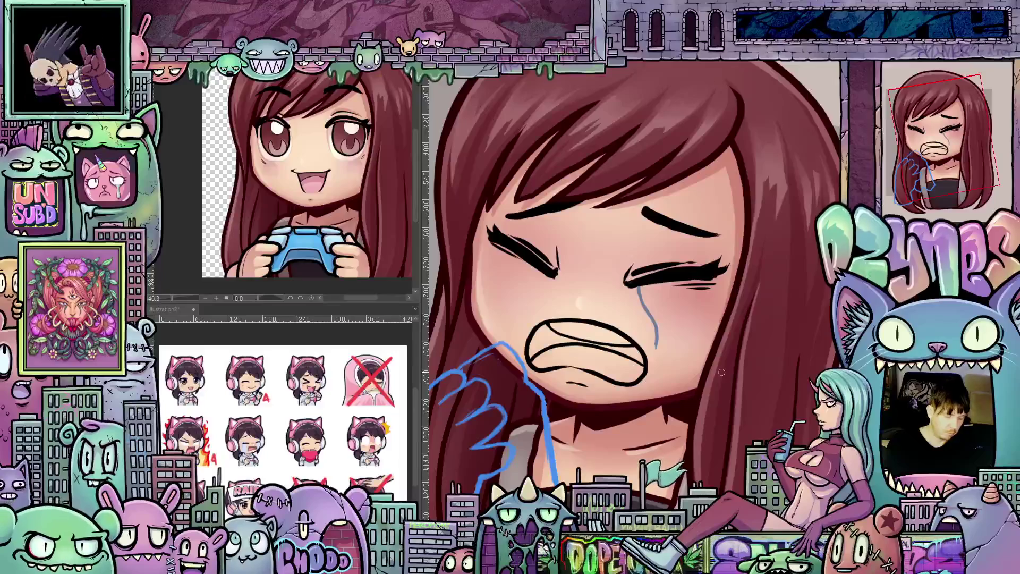
key(ctrl+z)
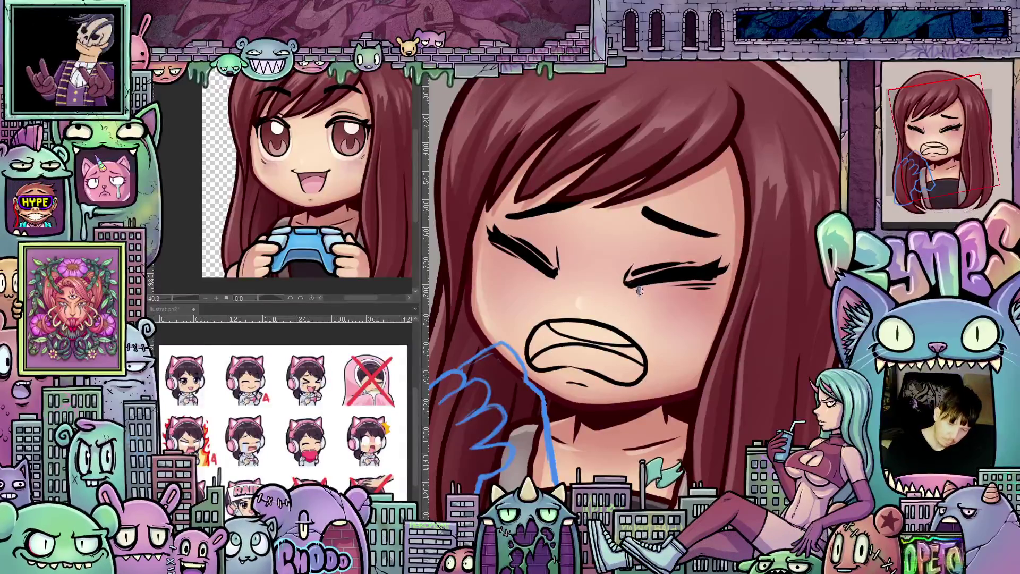
drag(648, 316, 652, 335)
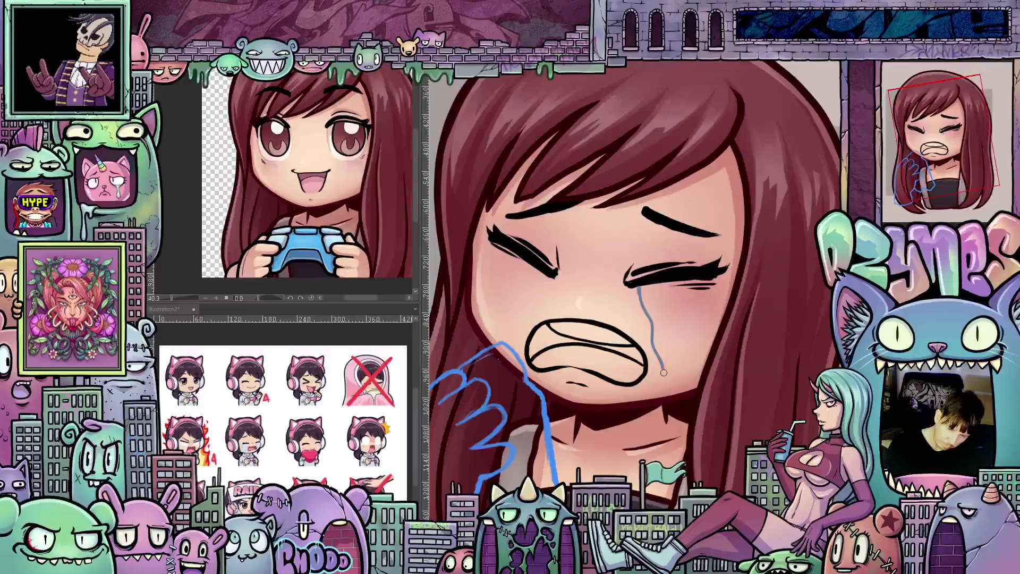
drag(664, 373, 659, 398)
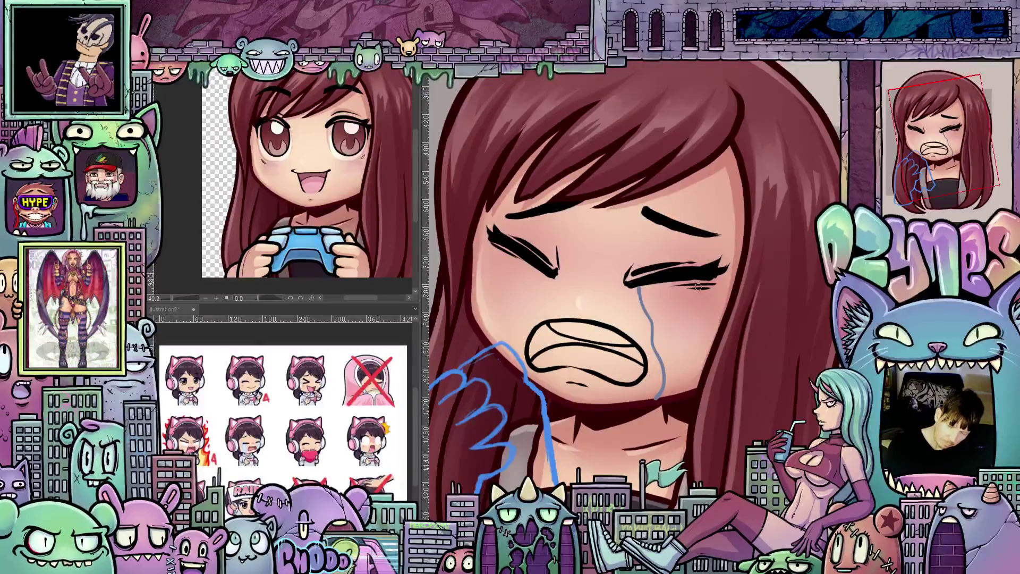
drag(694, 278, 715, 329)
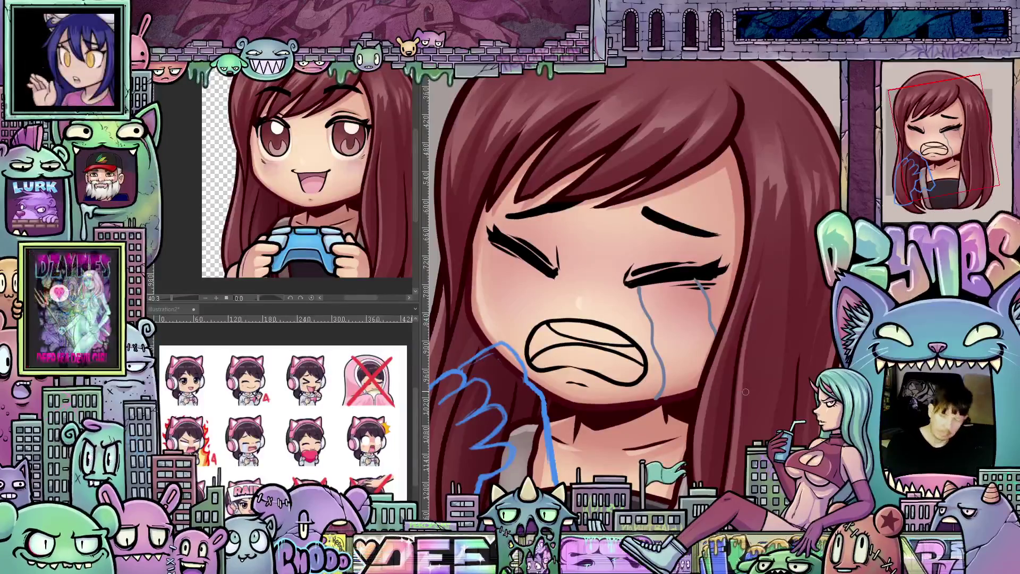
mouse_move(770, 392)
mouse_down()
mouse_move(786, 342)
mouse_move(744, 324)
mouse_up()
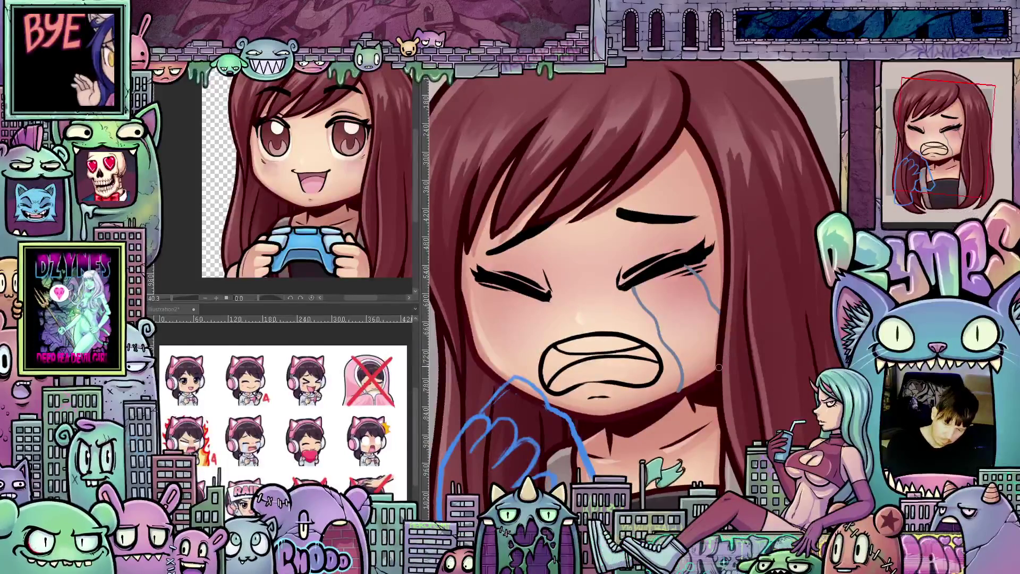
drag(701, 379, 681, 390)
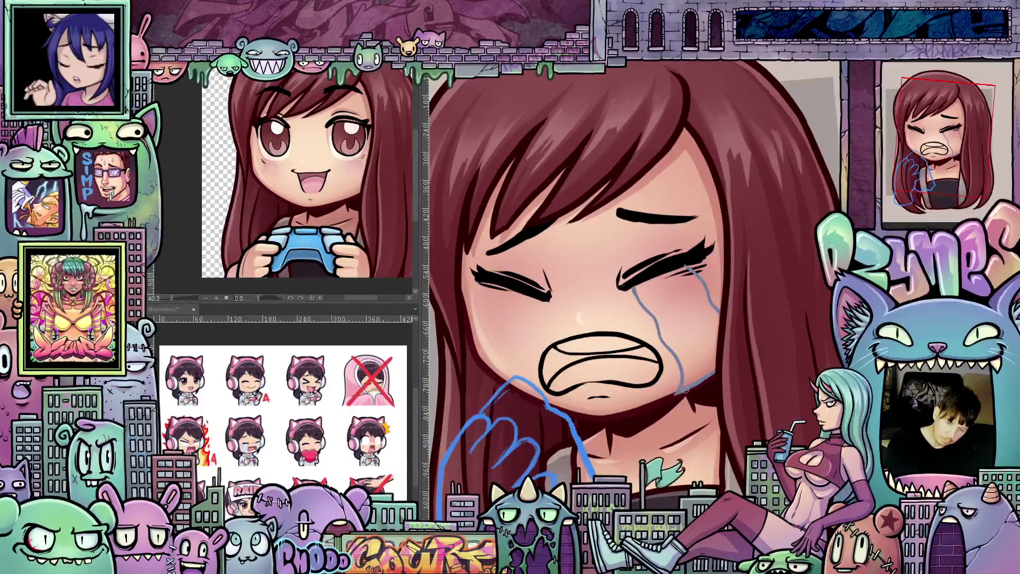
drag(581, 413, 643, 429)
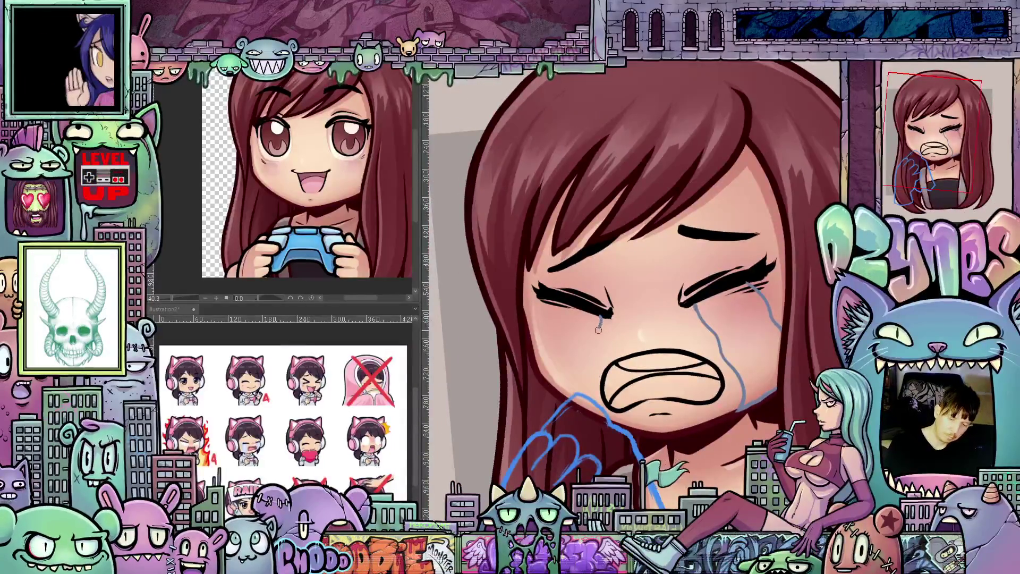
drag(587, 352, 594, 414)
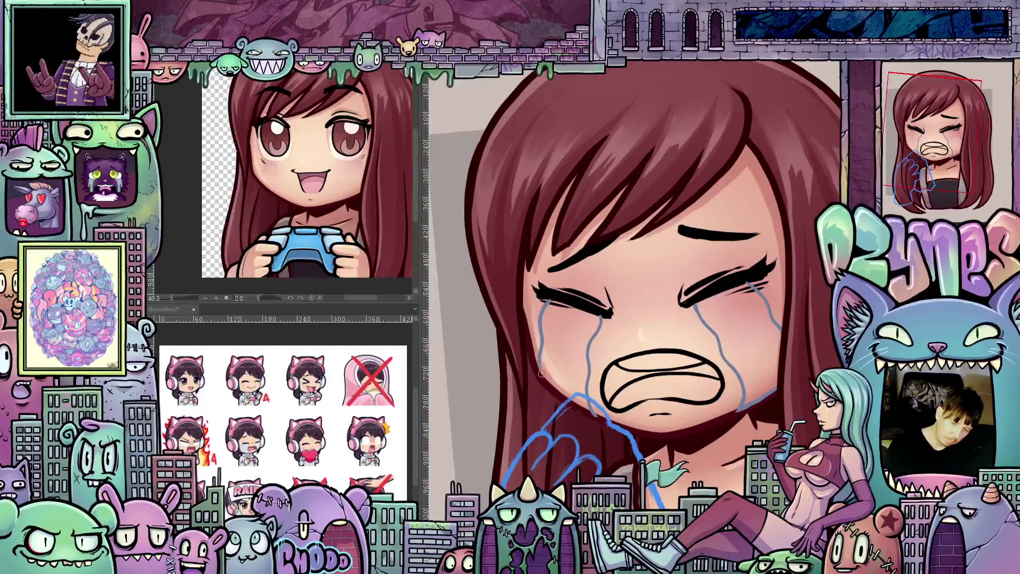
mouse_move(689, 366)
mouse_down()
mouse_move(529, 302)
mouse_move(523, 319)
mouse_move(539, 363)
mouse_move(681, 262)
mouse_up()
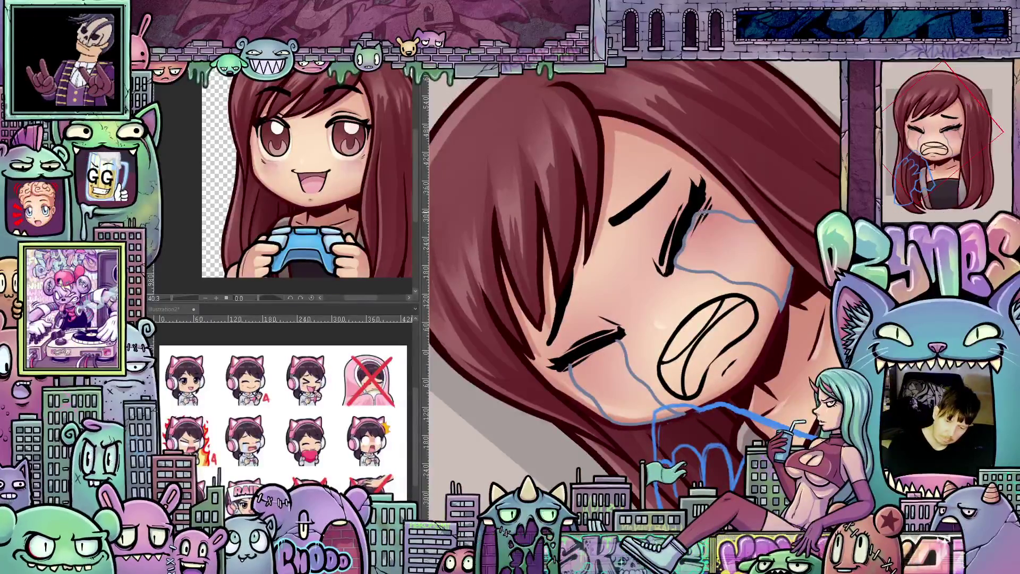
Fill the right and left tear streams with light blue-grey.
mouse_move(695, 219)
mouse_down()
mouse_move(758, 352)
mouse_move(754, 276)
mouse_up()
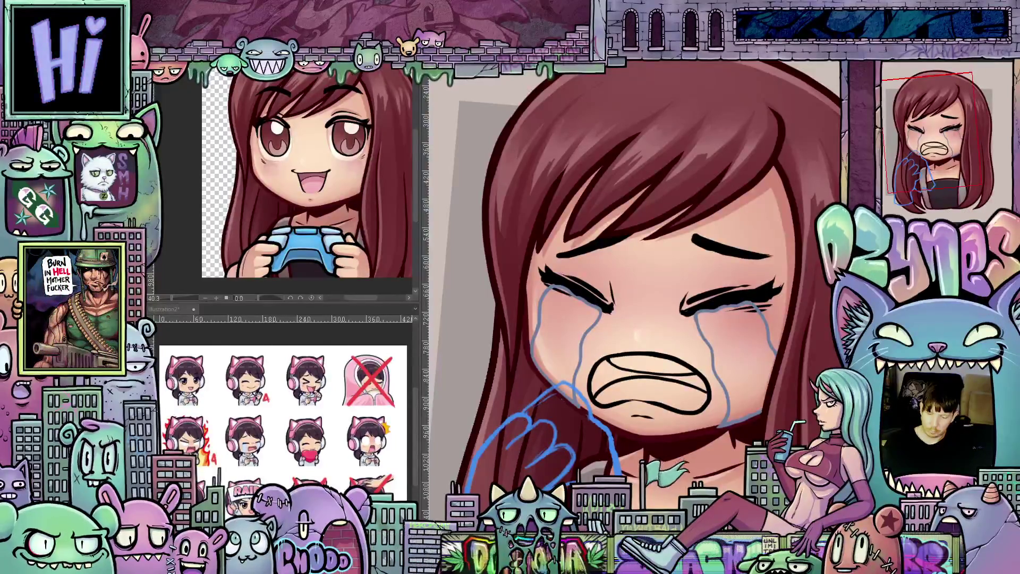
click(746, 348)
click(563, 340)
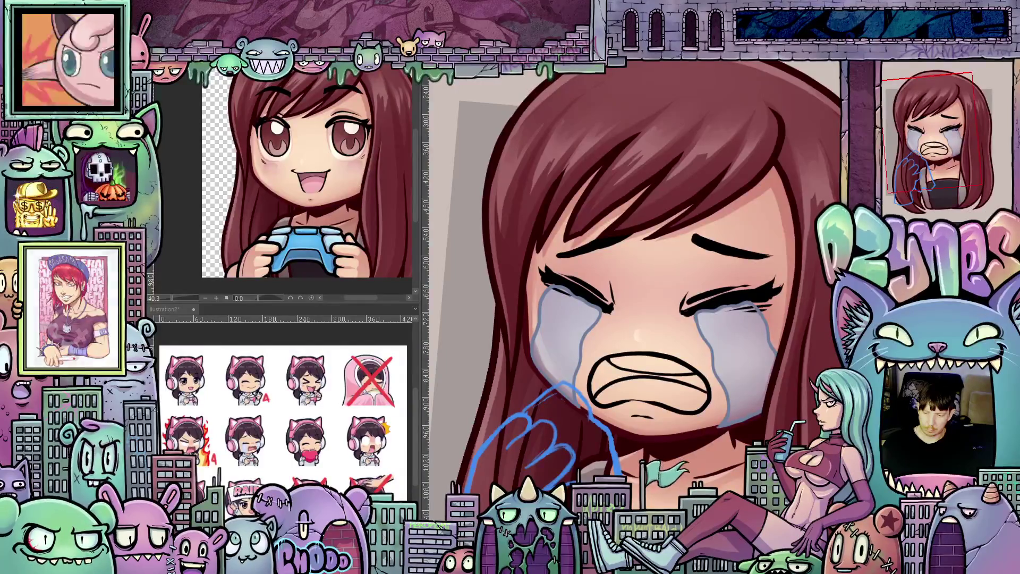
scroll(798, 351, down, 10)
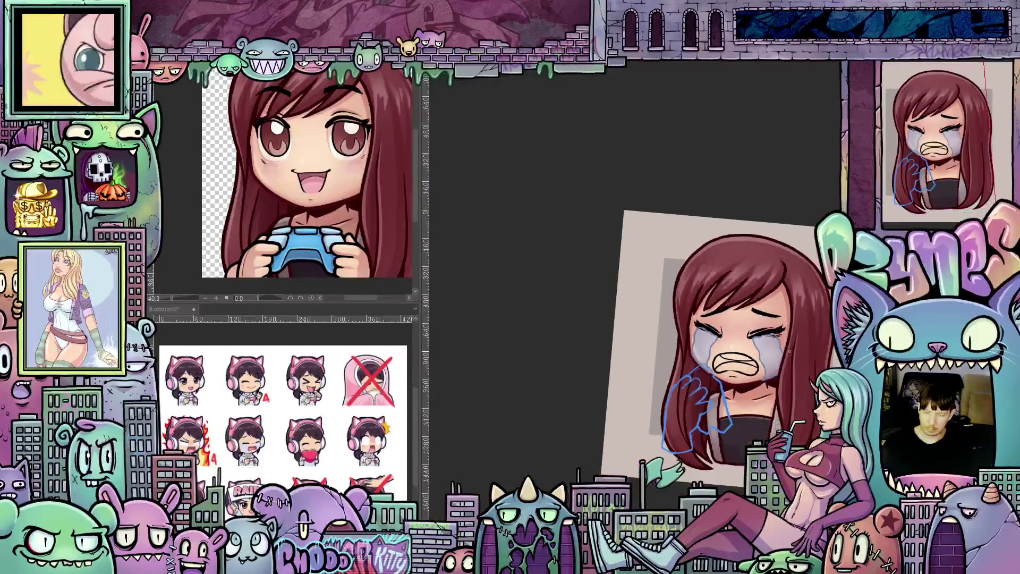
scroll(797, 351, down, 5)
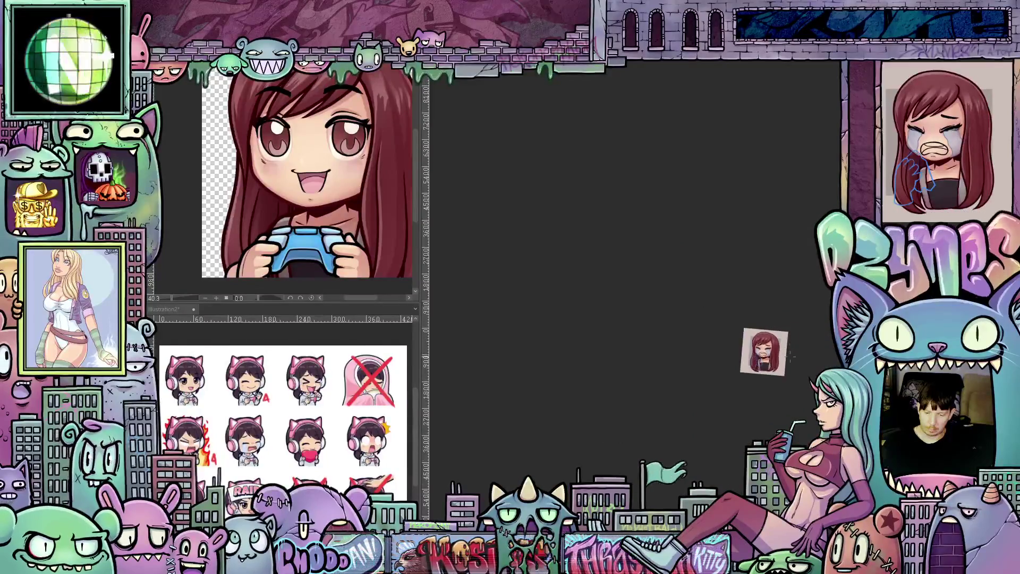
scroll(747, 352, up, 15)
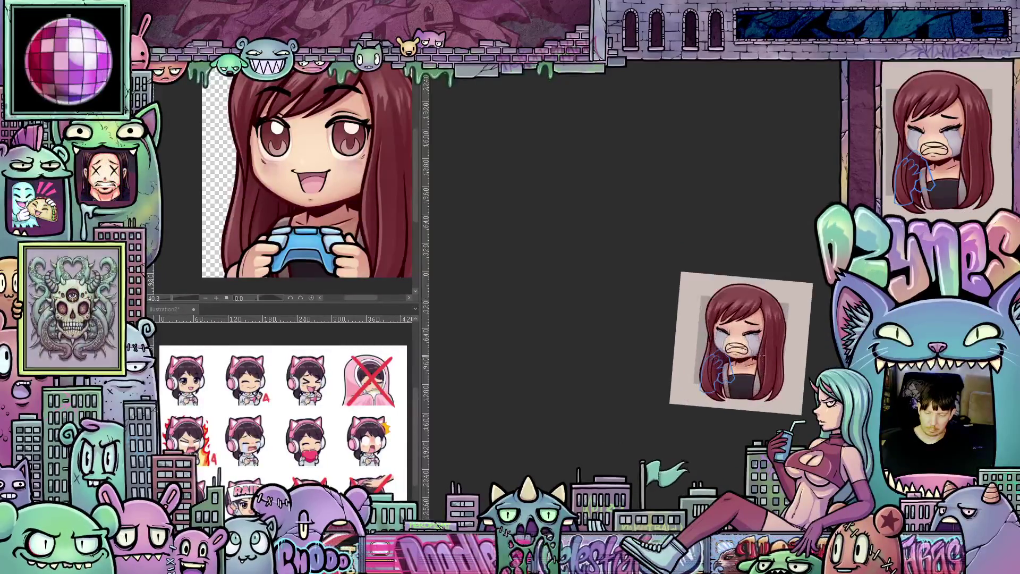
scroll(747, 352, up, 3)
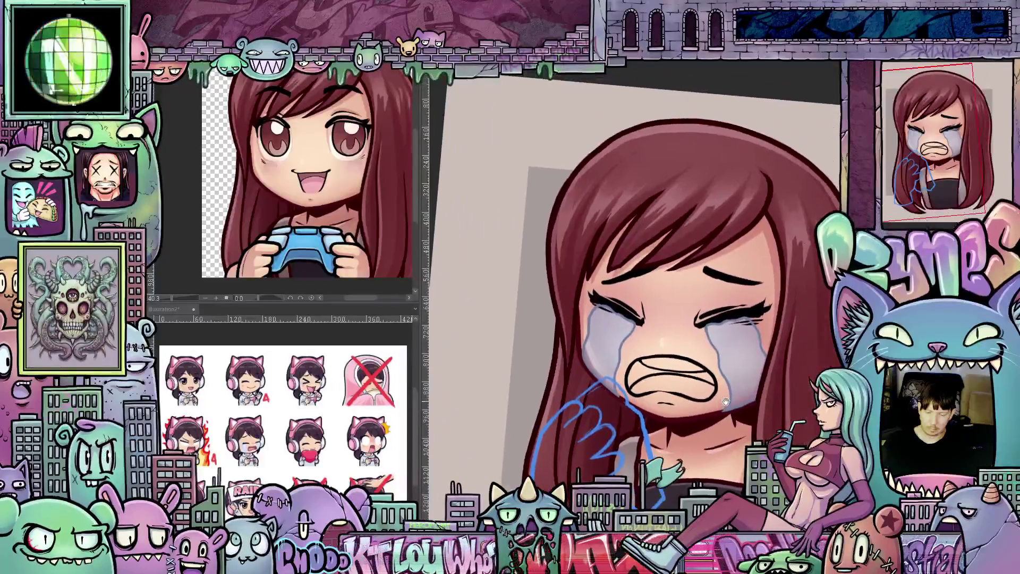
scroll(786, 405, up, 1)
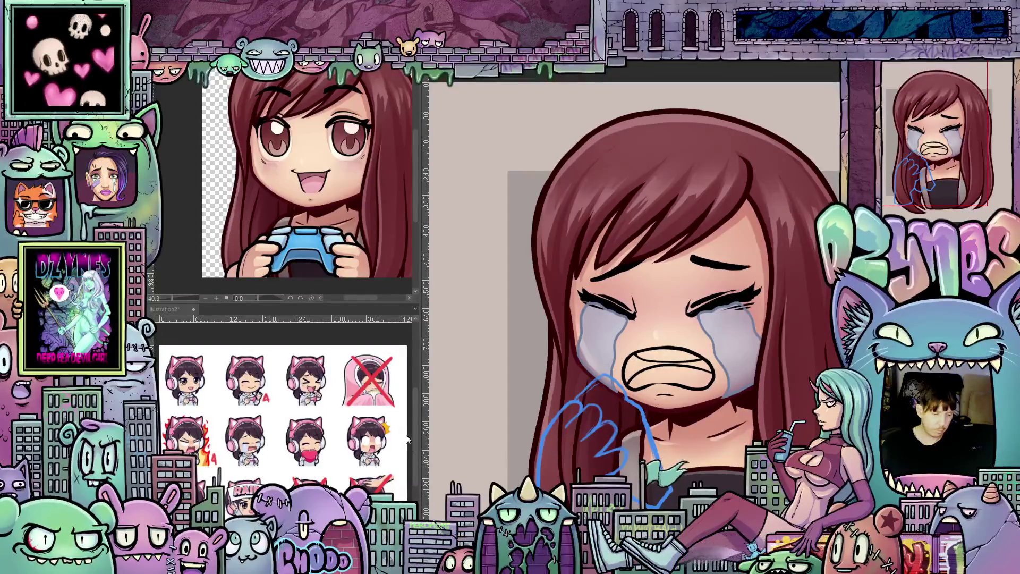
Compare the chibi reference drawing with the emote, then brighten the upper teeth inside the mouth.
click(305, 177)
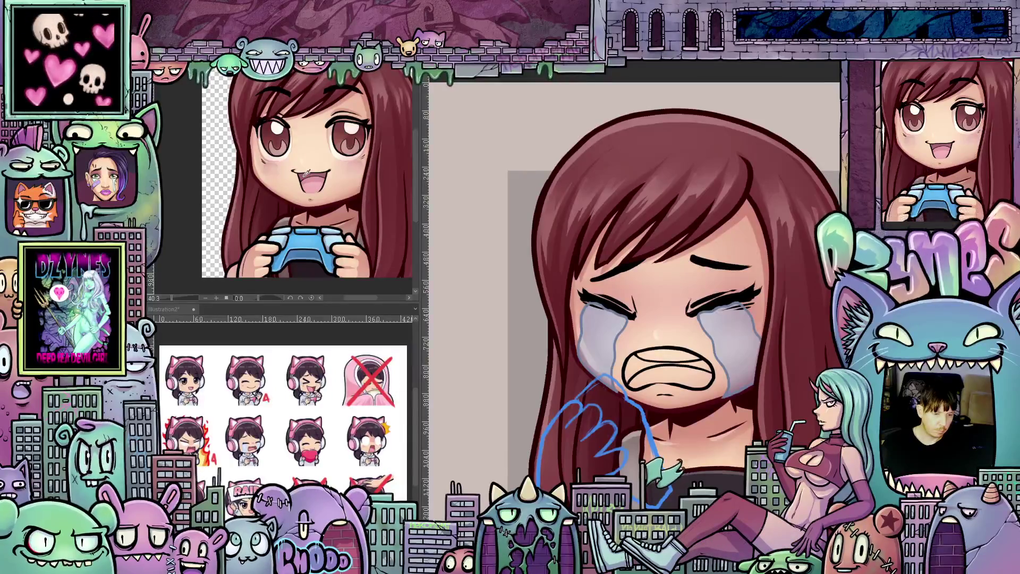
click(635, 364)
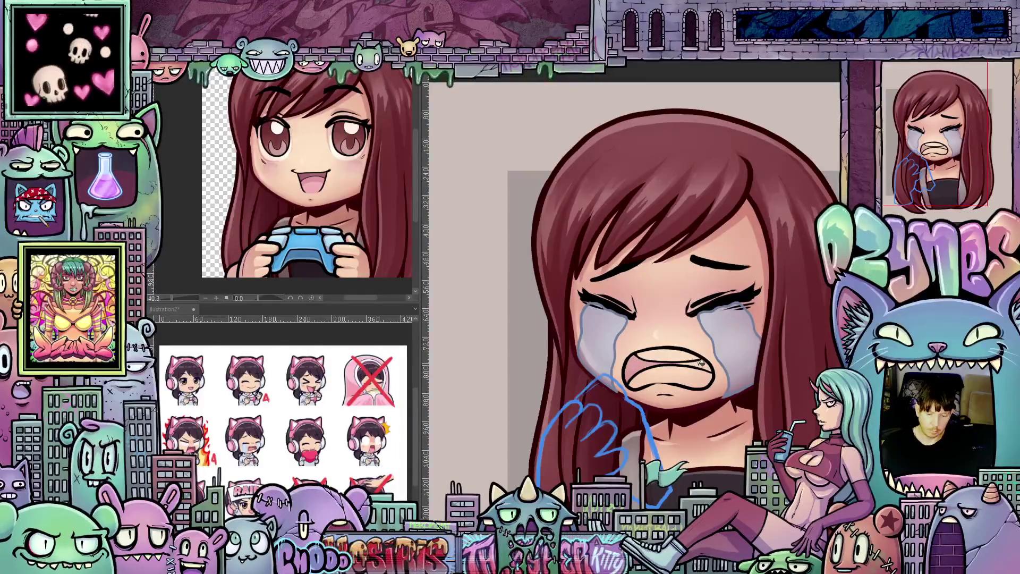
click(317, 181)
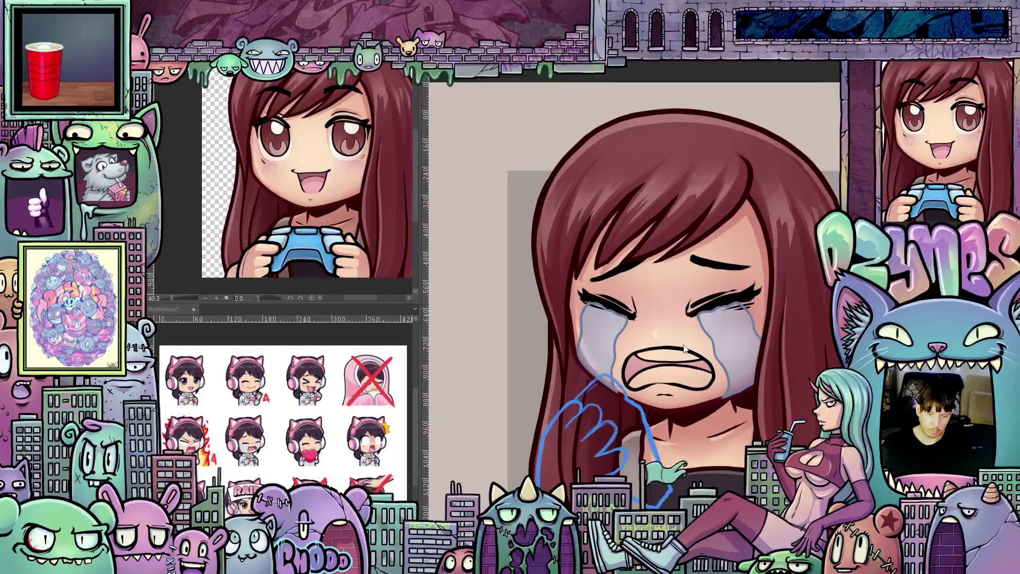
click(644, 364)
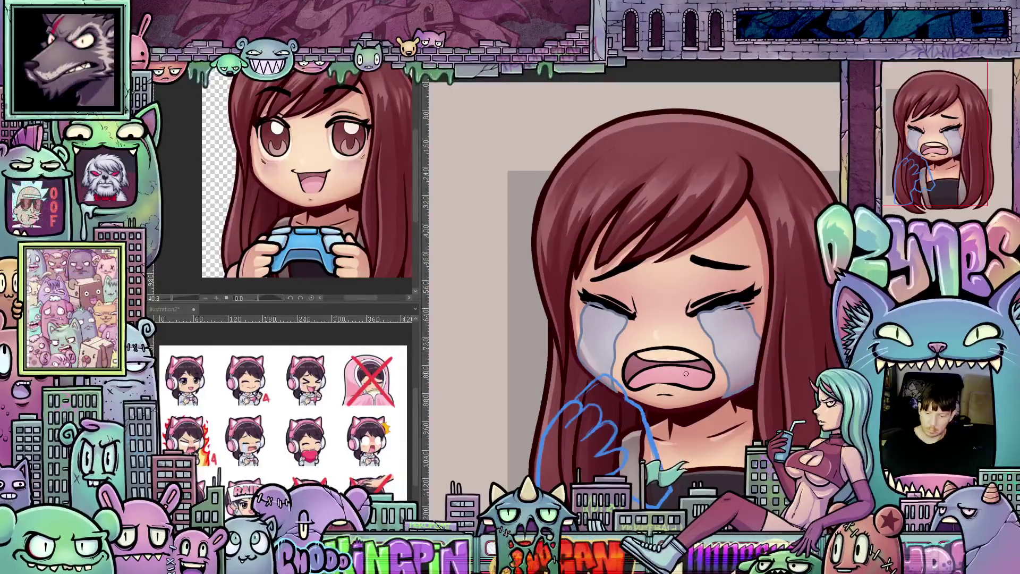
drag(643, 355, 686, 365)
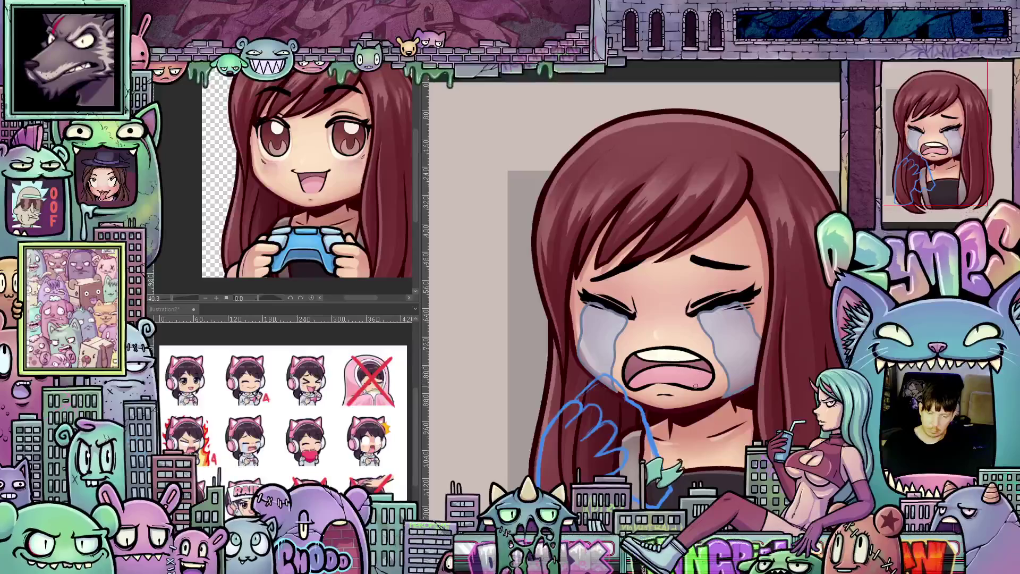
scroll(695, 385, down, 4)
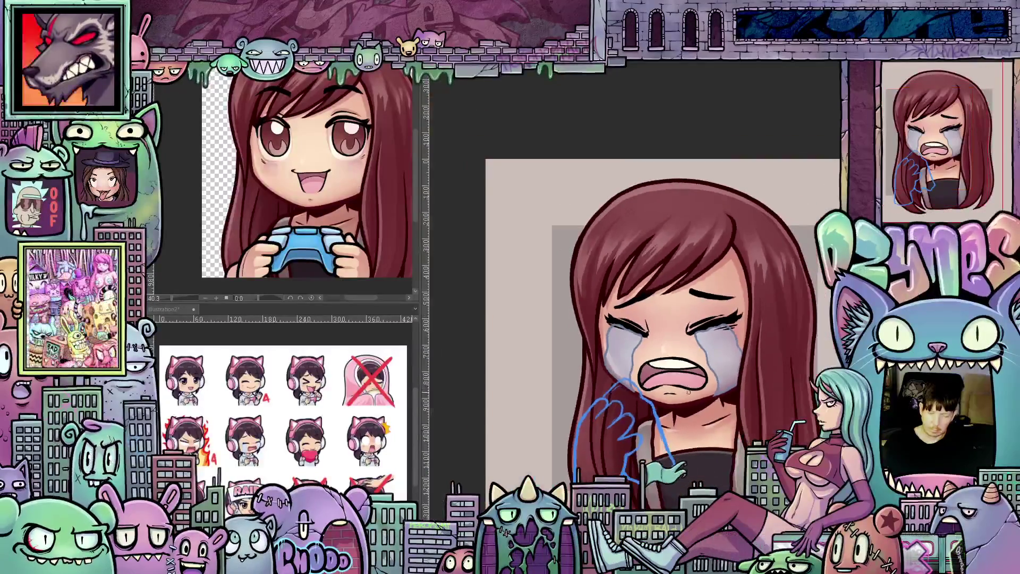
Zoom, pan and tilt the canvas view to inspect the crying girl's face.
scroll(689, 393, down, 3)
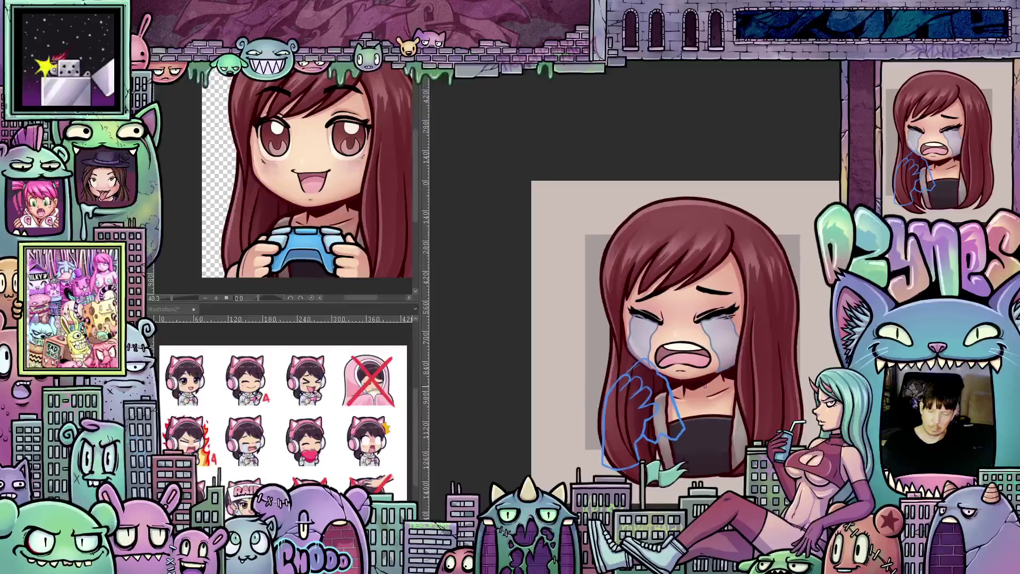
scroll(705, 386, up, 2)
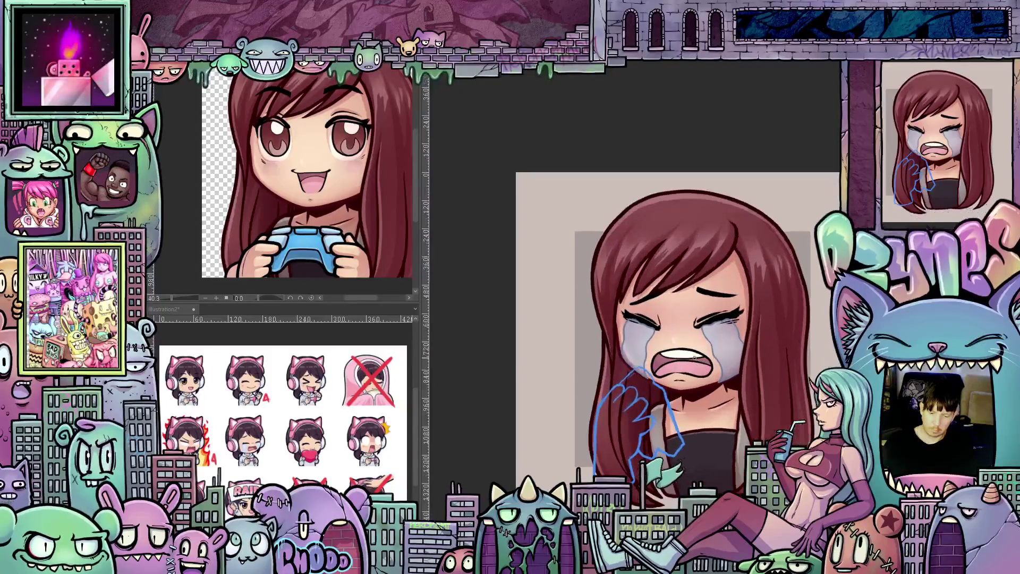
scroll(695, 358, up, 1)
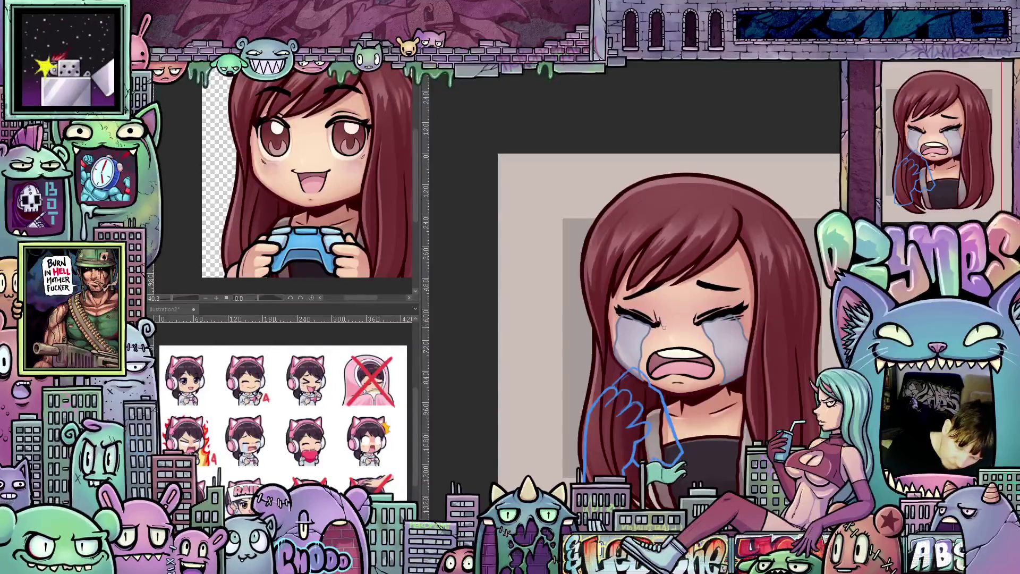
mouse_move(729, 426)
mouse_down()
mouse_move(727, 382)
mouse_move(745, 371)
mouse_up()
scroll(739, 361, up, 2)
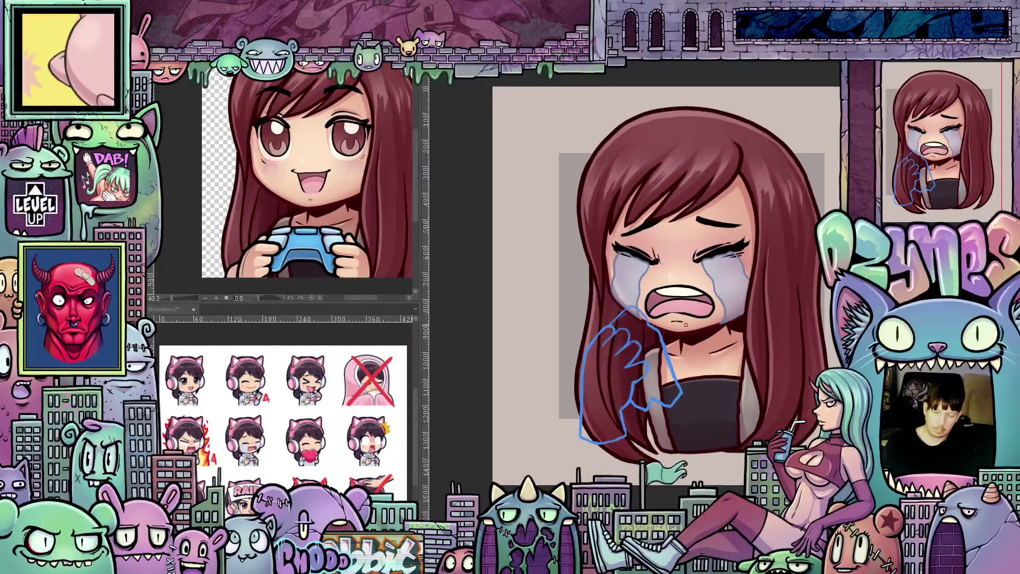
scroll(725, 334, up, 1)
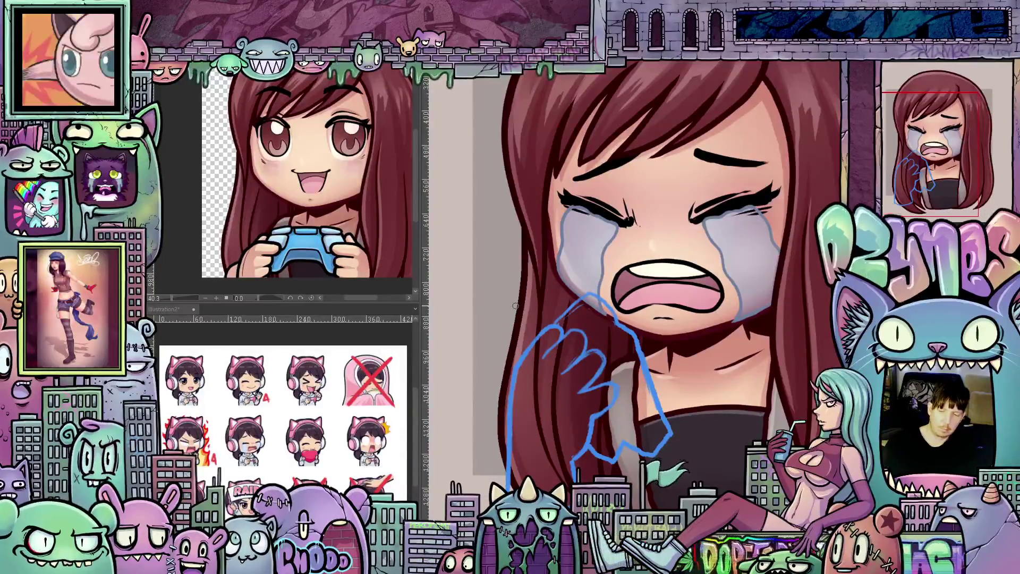
drag(516, 306, 692, 318)
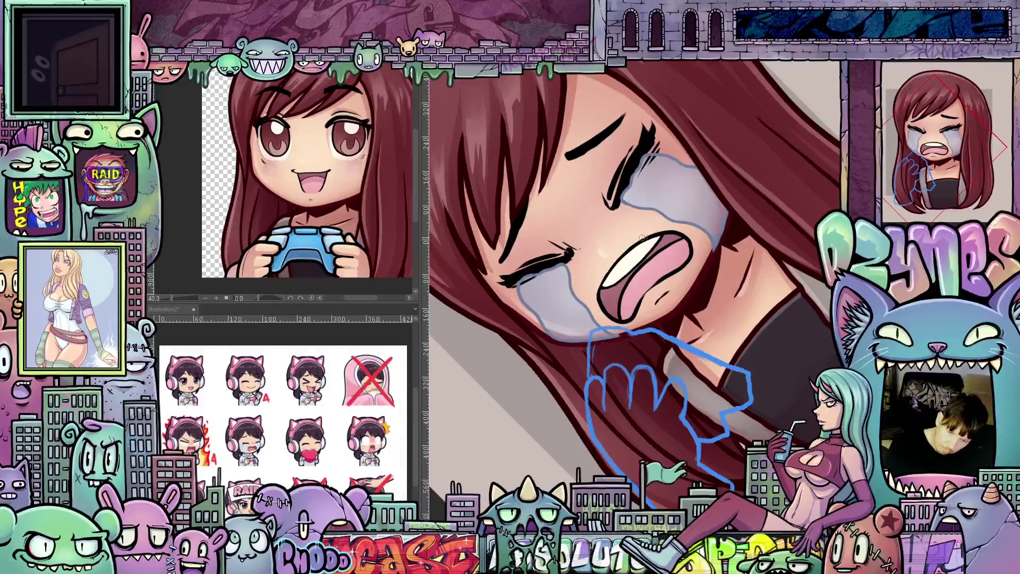
mouse_move(712, 246)
mouse_down()
mouse_move(750, 347)
mouse_move(697, 253)
mouse_up()
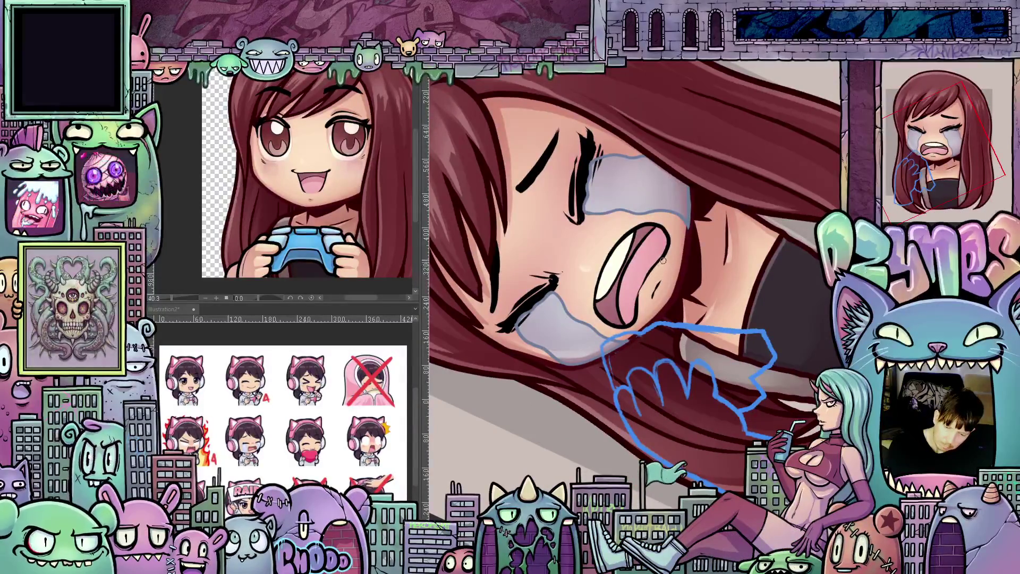
drag(675, 233, 640, 307)
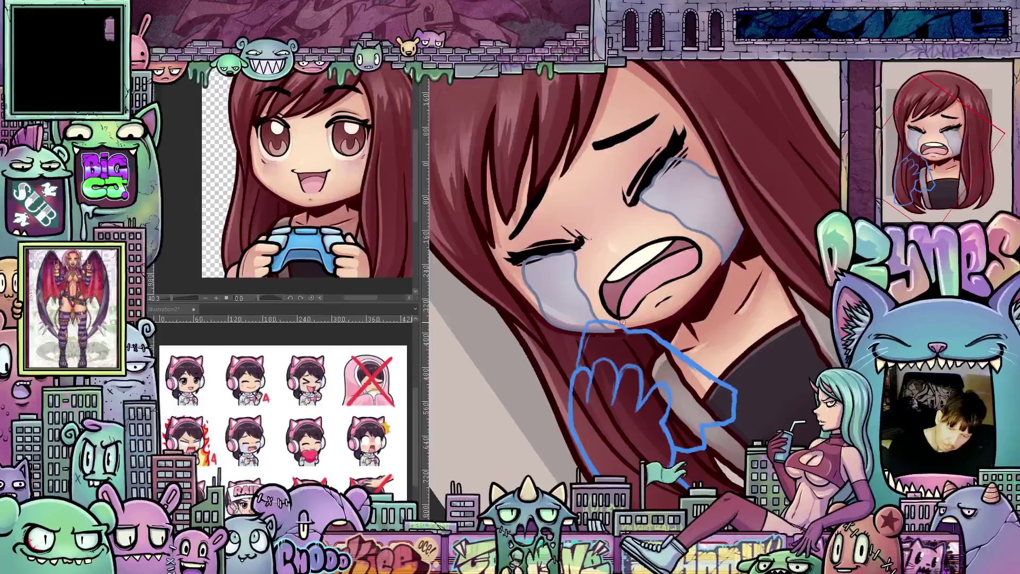
drag(622, 321, 618, 345)
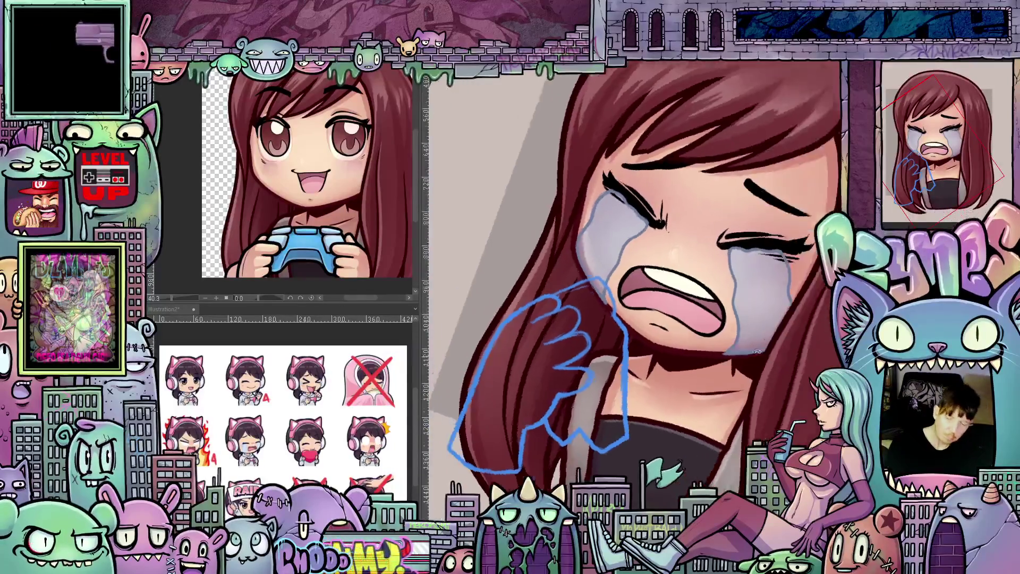
Reset the view to upright and fit, then nudge the blue hand sketch up and left.
key(ctrl+@)
key(ctrl+0)
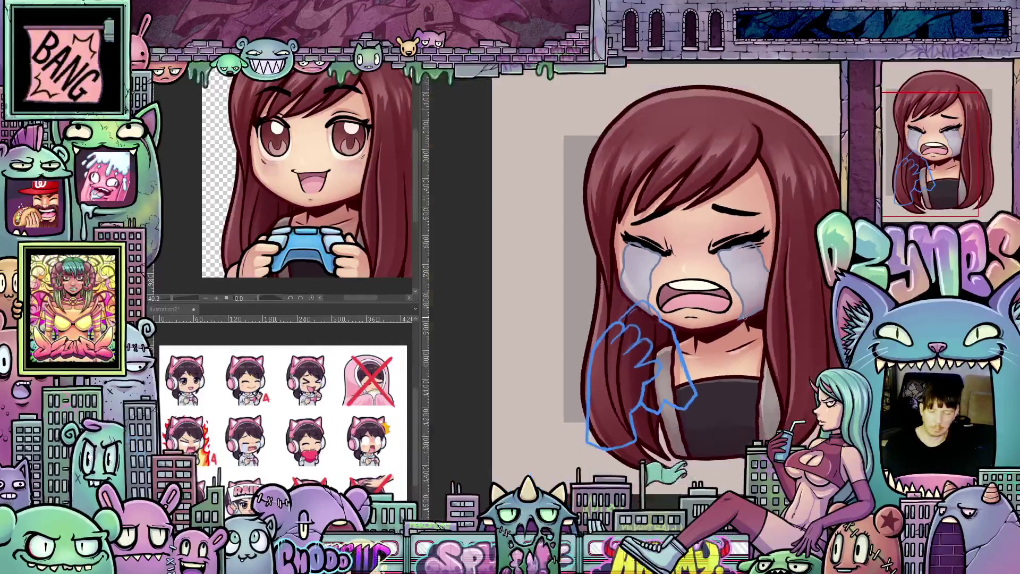
drag(781, 347, 732, 380)
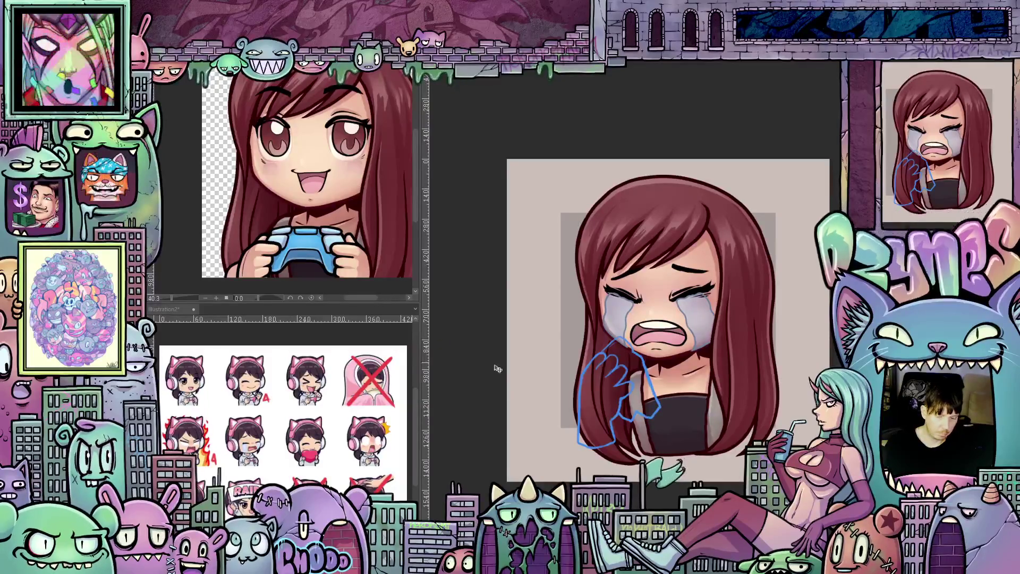
drag(608, 399, 602, 394)
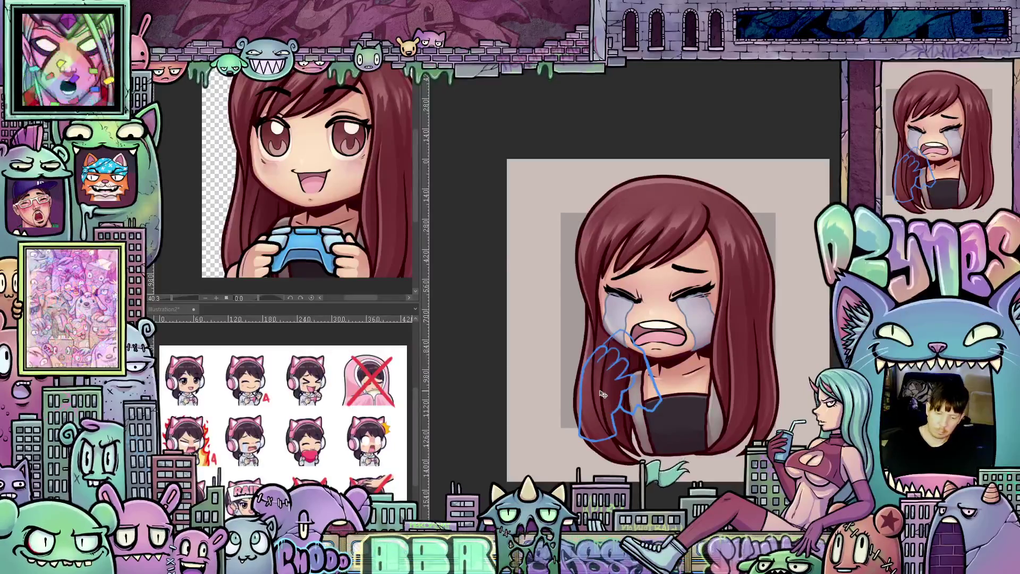
Rotate the blue hand sketch slightly counter-clockwise with Ctrl+T and commit it.
key(ctrl+t)
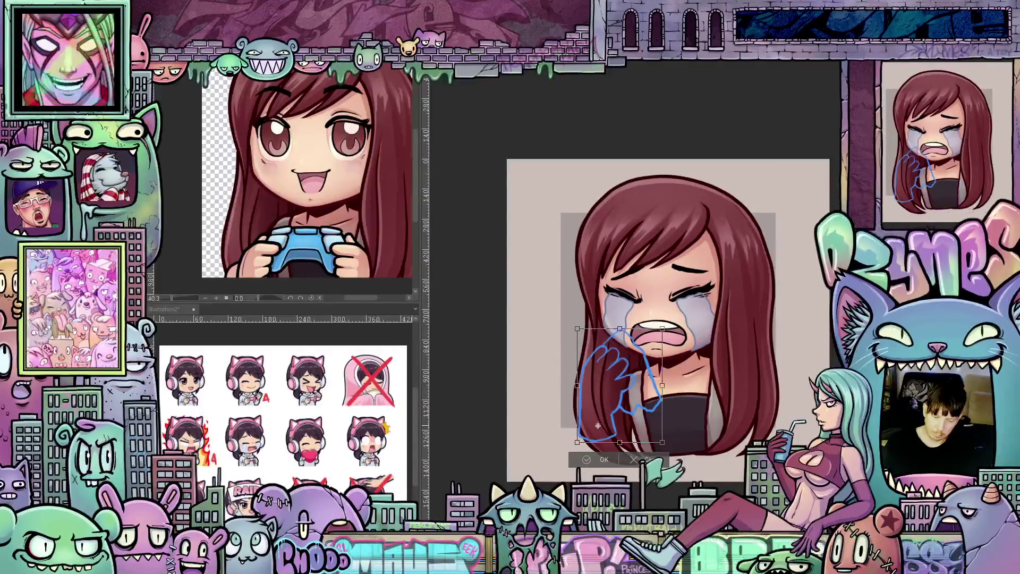
mouse_move(671, 402)
mouse_down()
mouse_move(665, 387)
mouse_move(633, 405)
mouse_up()
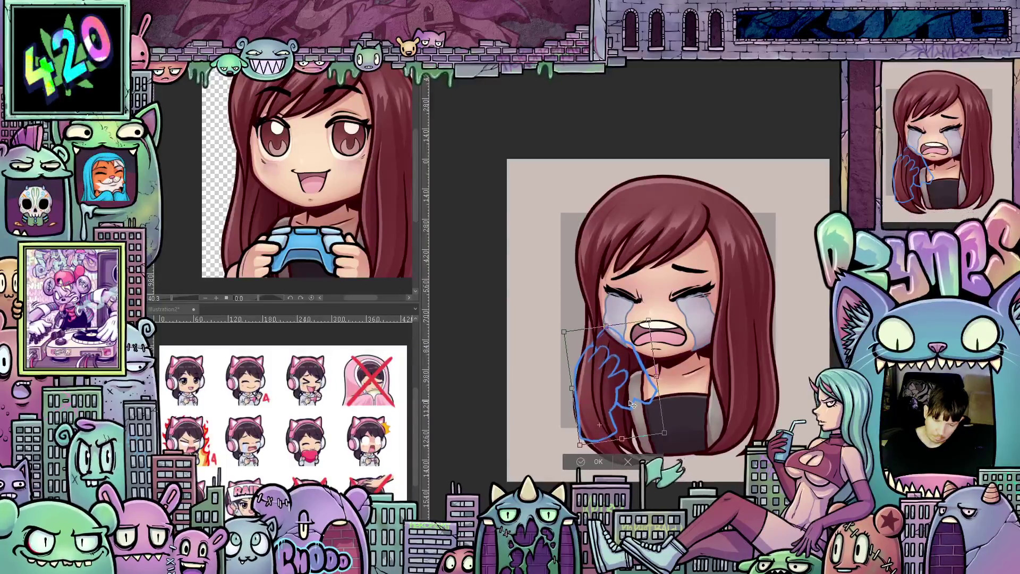
key(Return)
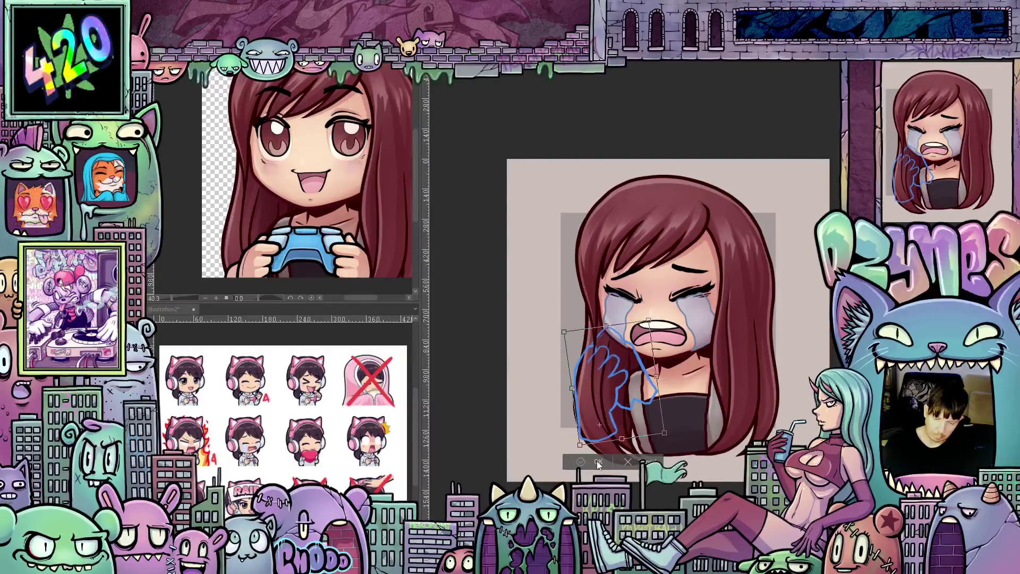
Zoom in on the hand and draw the first black ink line down it.
scroll(693, 397, up, 3)
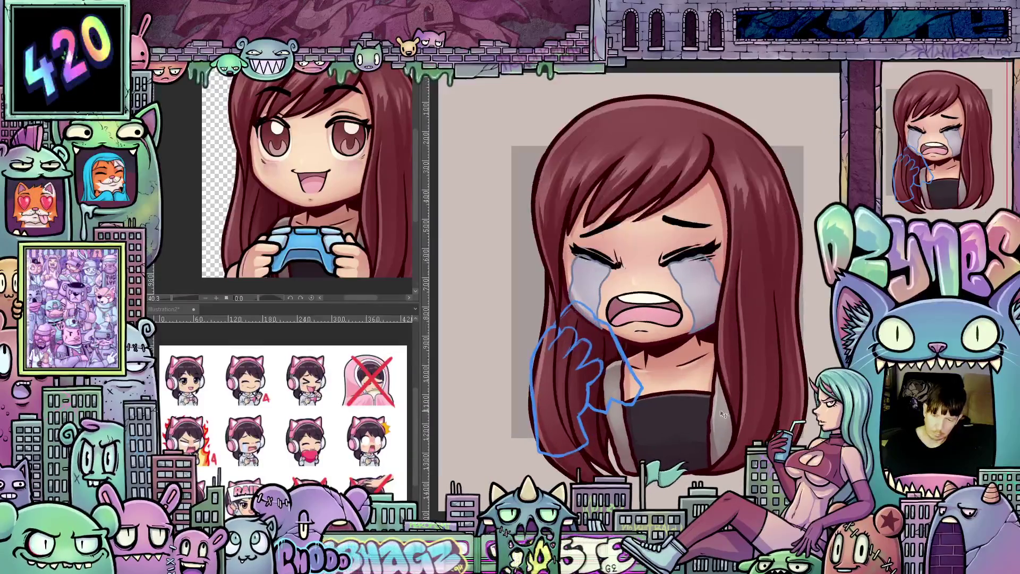
drag(686, 417, 685, 419)
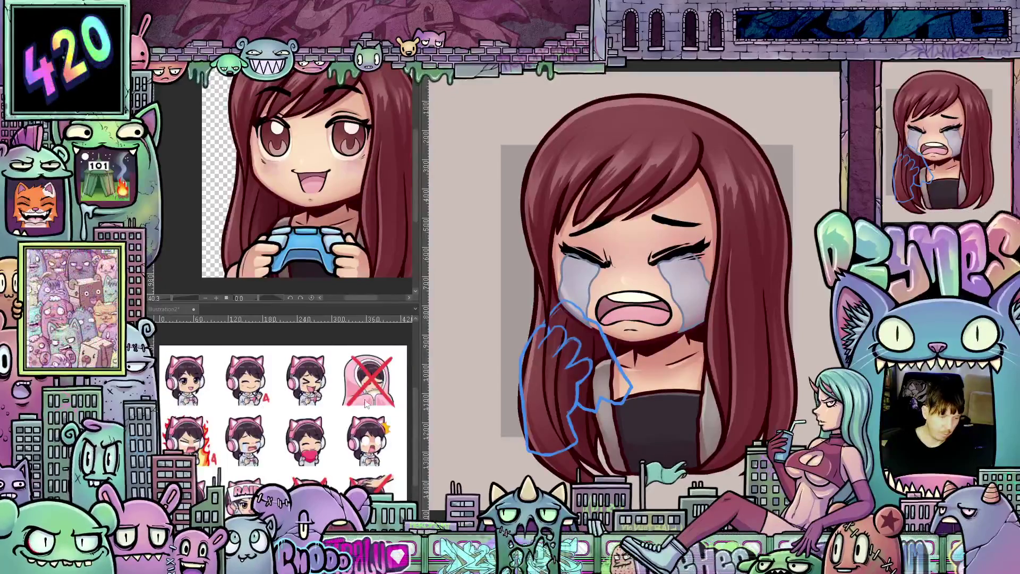
scroll(572, 420, up, 2)
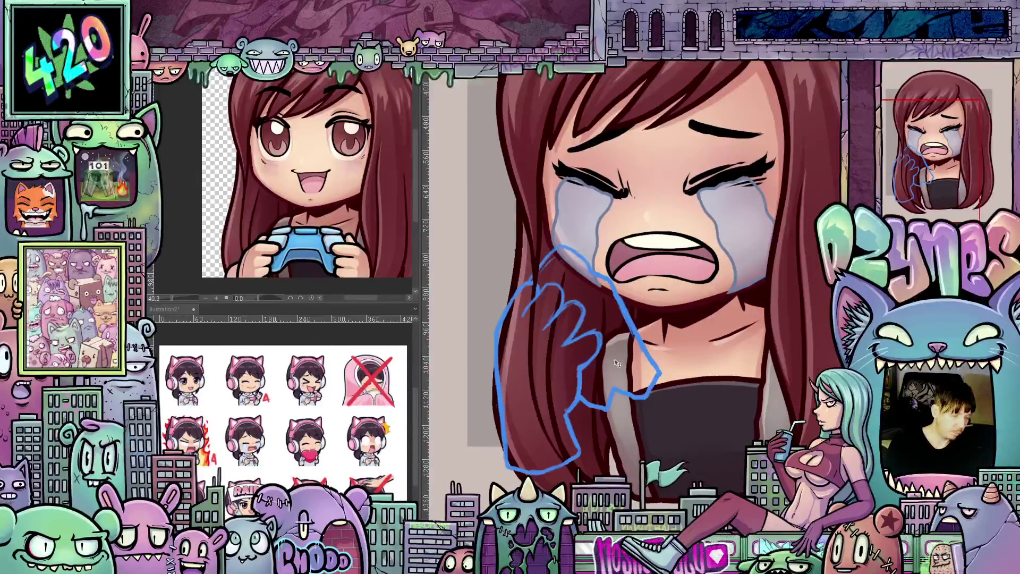
drag(595, 426, 630, 426)
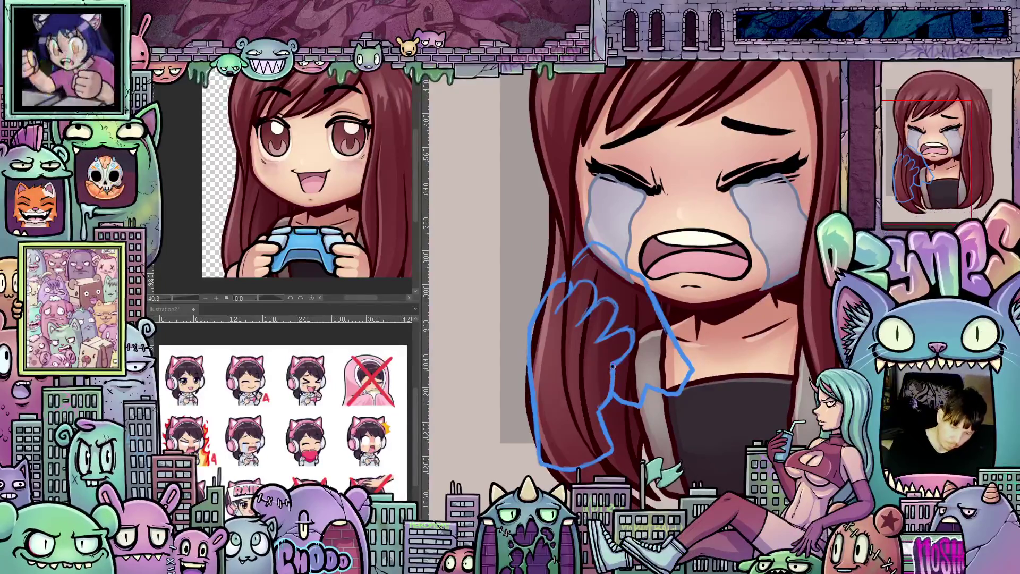
drag(614, 364, 597, 414)
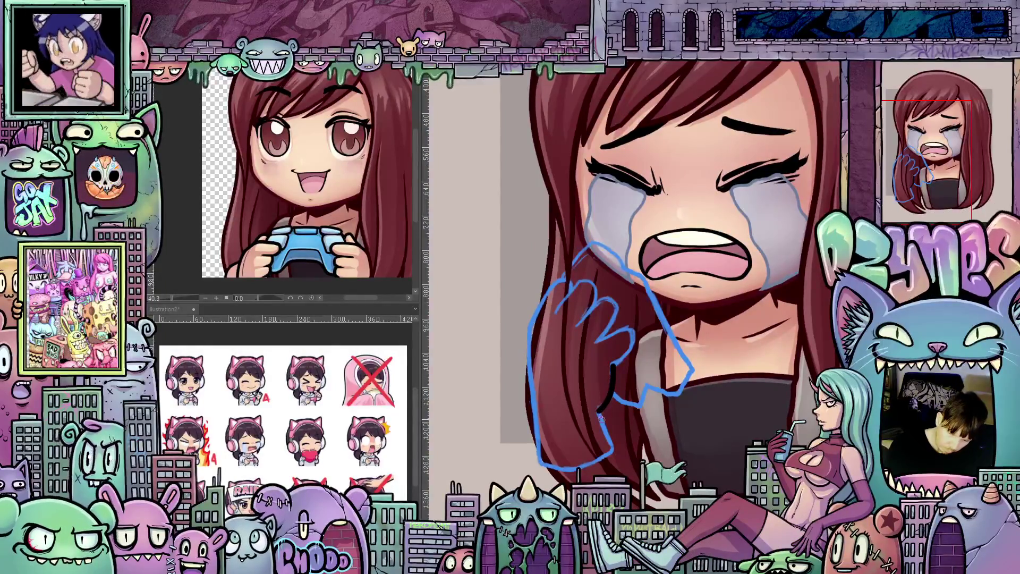
drag(599, 412, 610, 443)
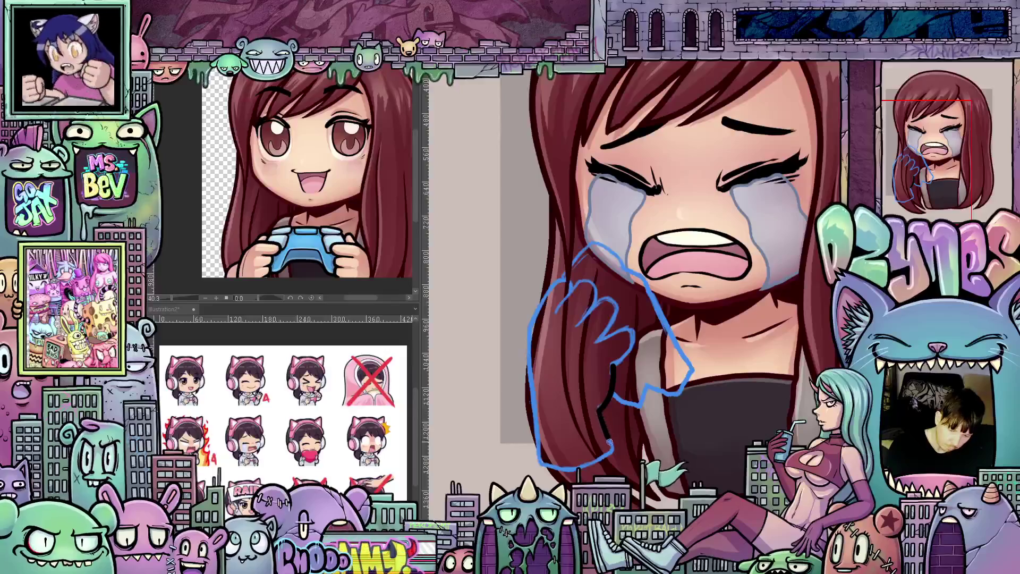
Ink the hair's left edge, a finger line and the sketch line beside the hair in black.
mouse_move(542, 300)
mouse_down()
mouse_move(529, 366)
mouse_move(545, 463)
mouse_move(555, 307)
mouse_up()
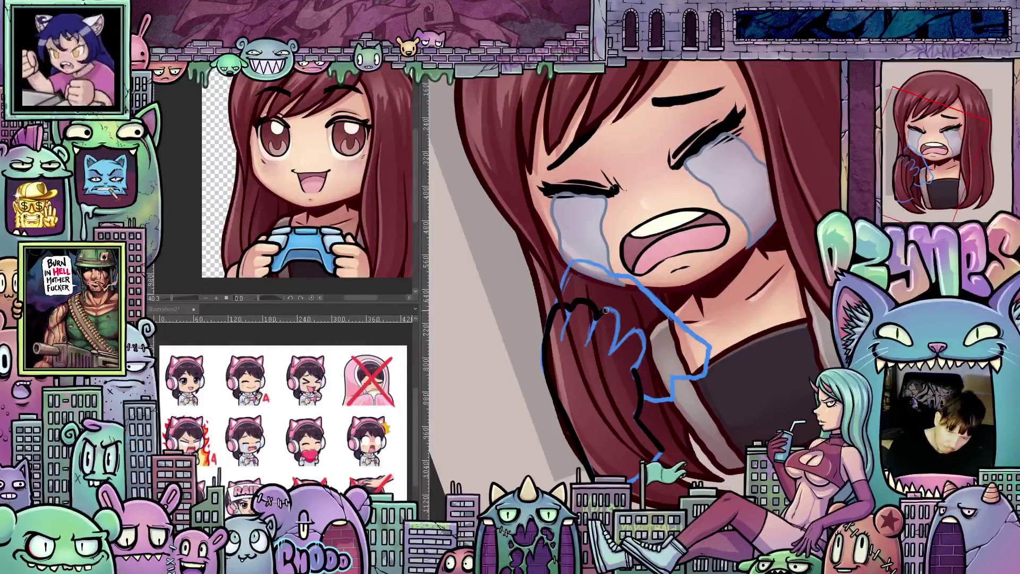
mouse_move(620, 320)
mouse_down()
mouse_move(611, 356)
mouse_move(644, 344)
mouse_move(639, 363)
mouse_up()
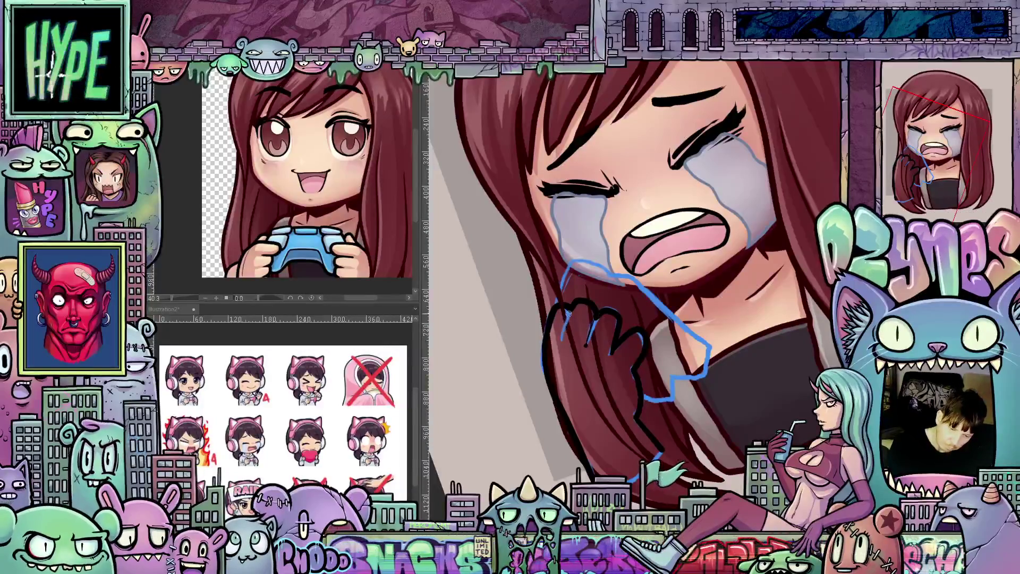
mouse_move(566, 343)
mouse_down()
mouse_move(713, 416)
mouse_move(550, 375)
mouse_up()
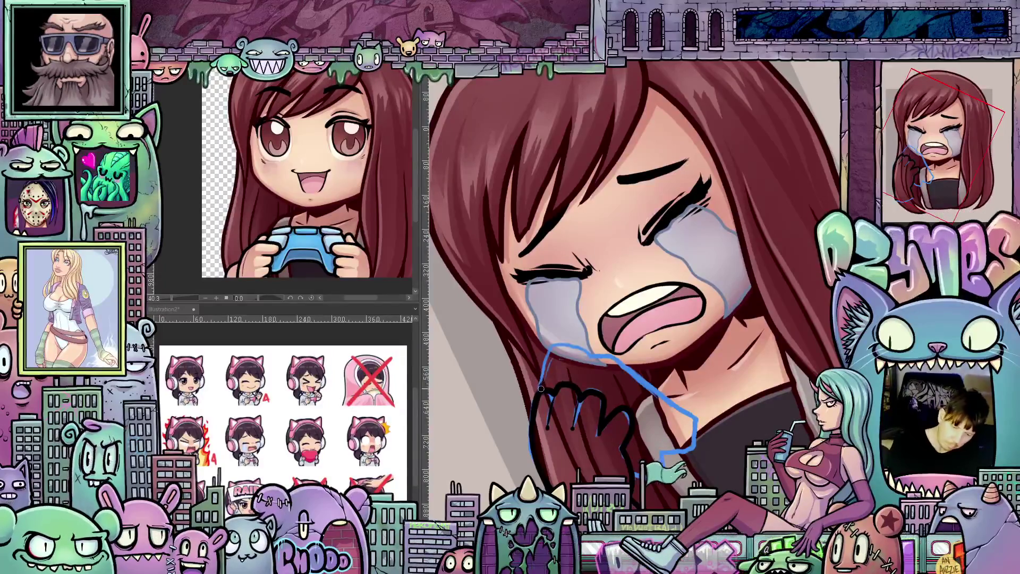
mouse_move(553, 346)
mouse_down()
mouse_move(564, 303)
mouse_move(612, 438)
mouse_move(599, 449)
mouse_move(542, 449)
mouse_move(529, 435)
mouse_move(632, 417)
mouse_move(682, 388)
mouse_move(728, 418)
mouse_move(755, 380)
mouse_move(773, 319)
mouse_up()
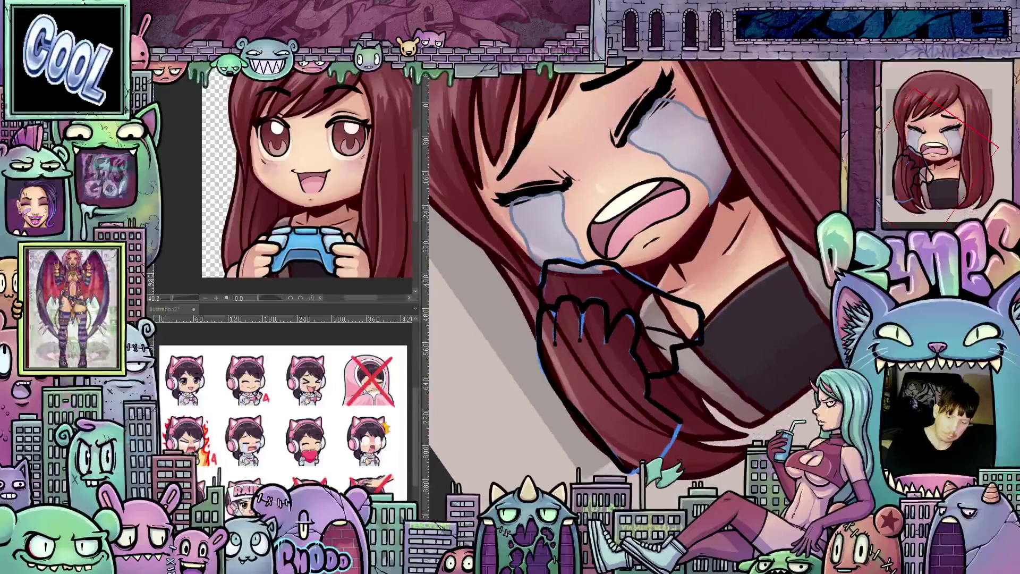
mouse_move(665, 453)
mouse_down()
mouse_move(679, 426)
mouse_move(744, 372)
mouse_move(782, 287)
mouse_up()
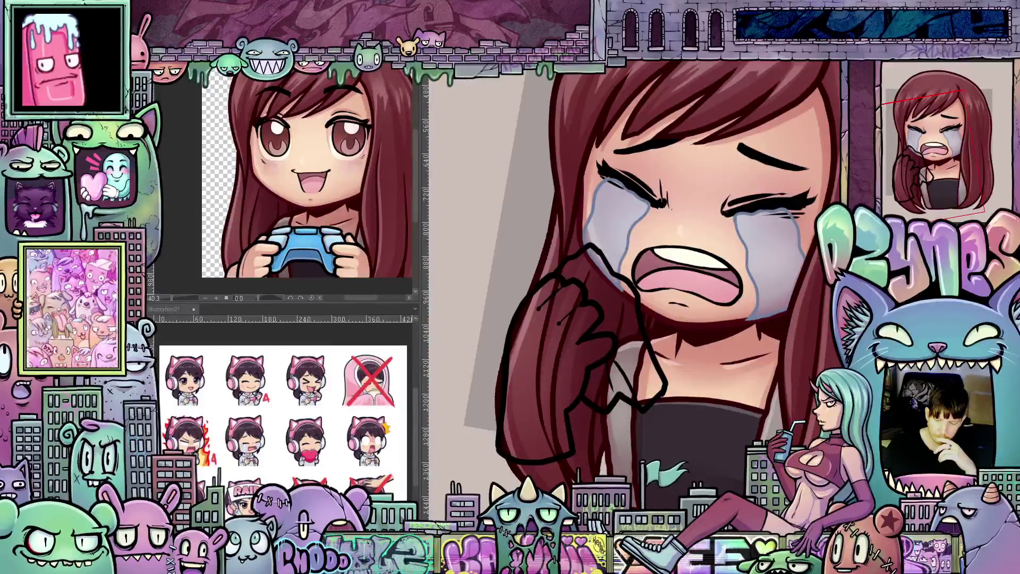
Bucket-fill the tissue green, brush in a light green highlight, and fill the hand skin-toned.
click(627, 316)
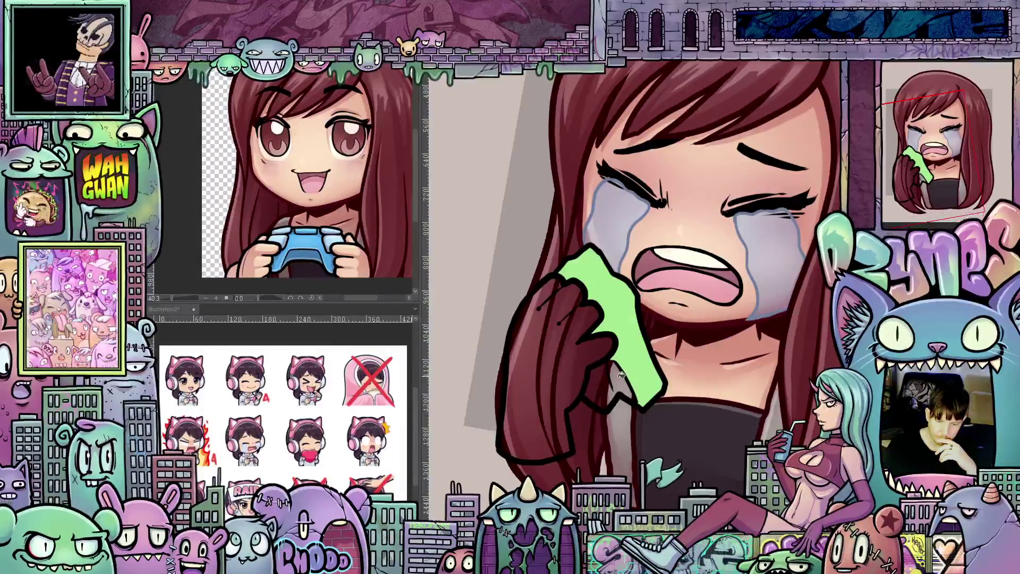
drag(622, 376, 602, 387)
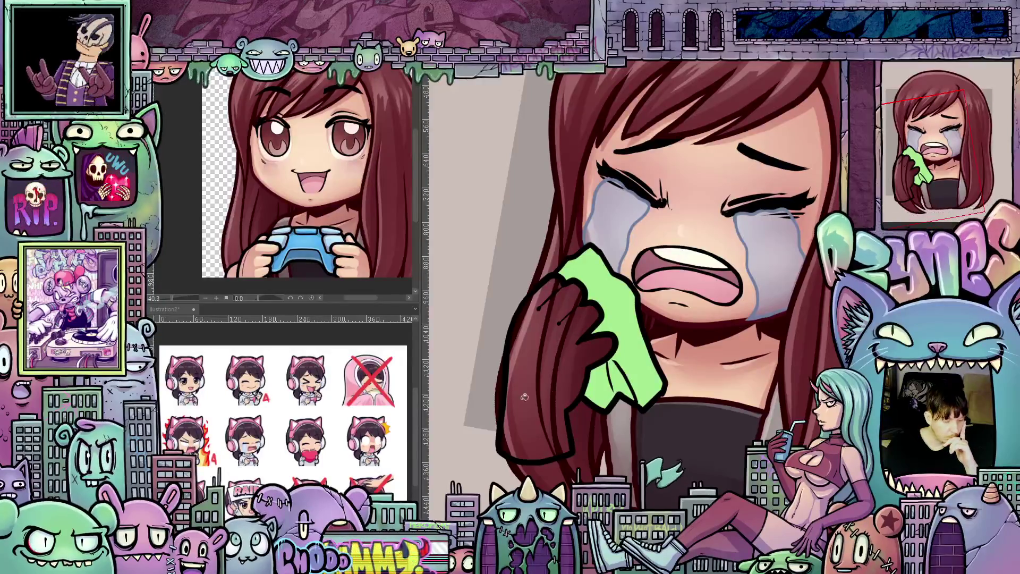
click(582, 370)
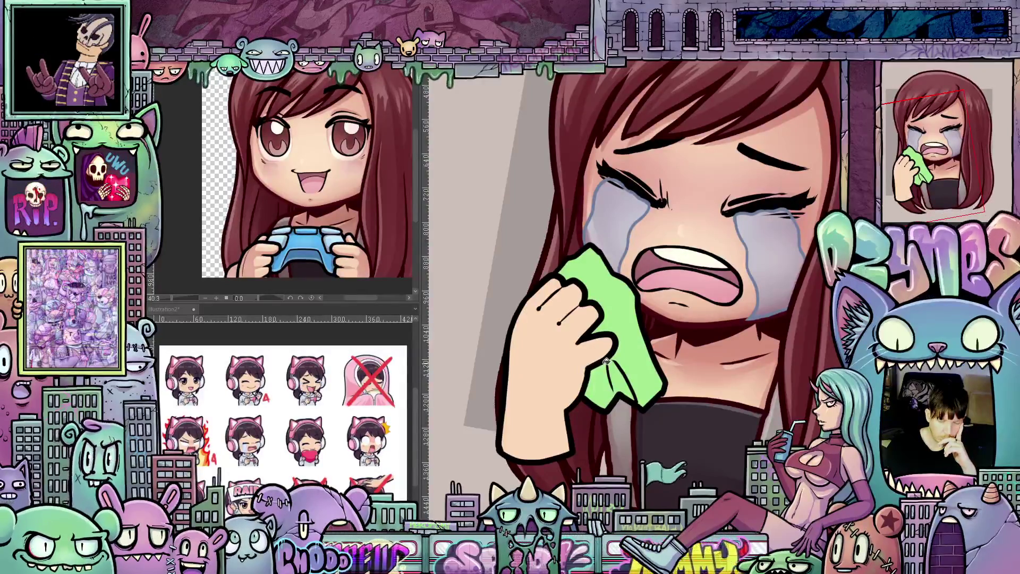
scroll(744, 399, down, 4)
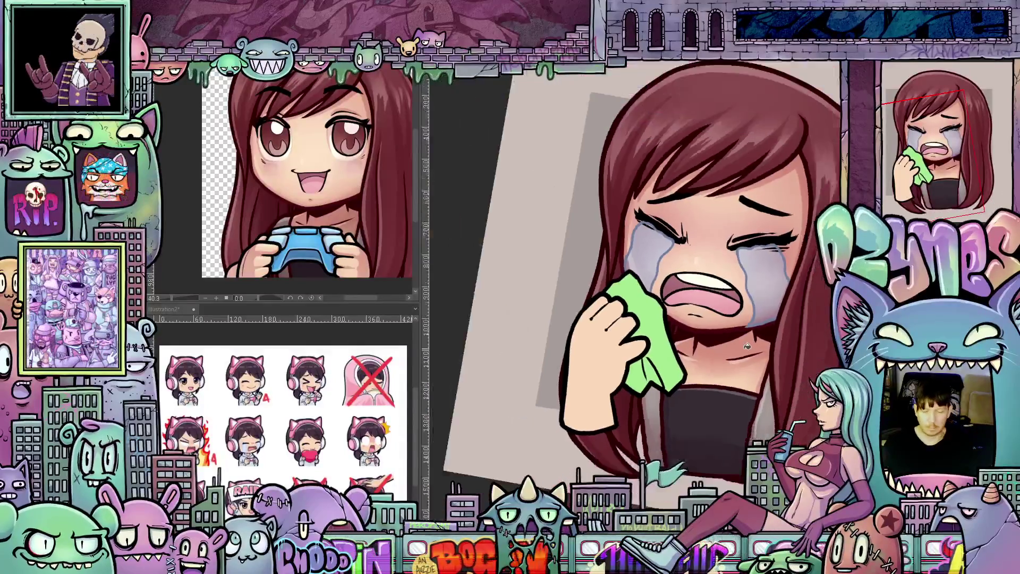
scroll(715, 404, up, 4)
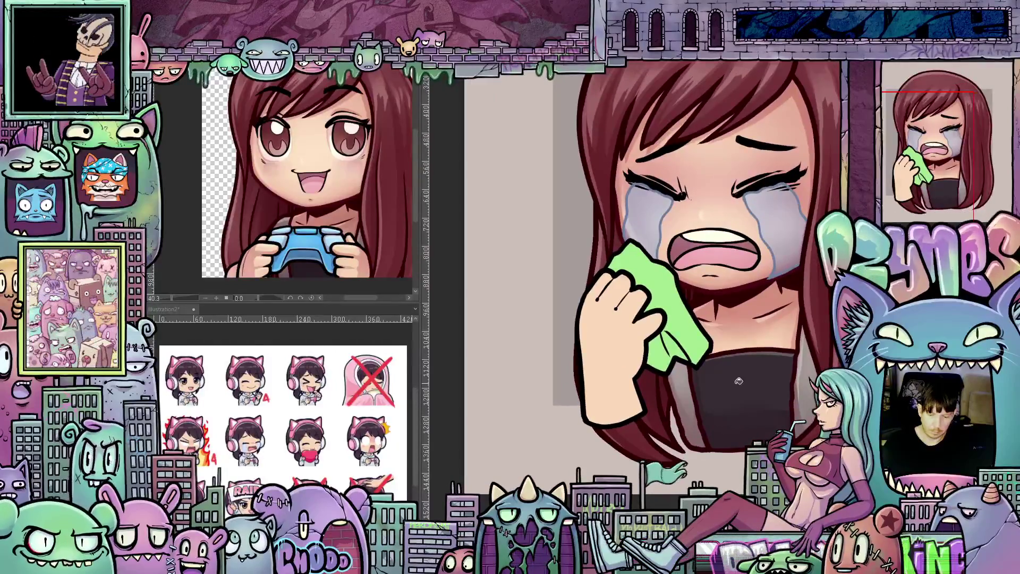
scroll(737, 377, up, 1)
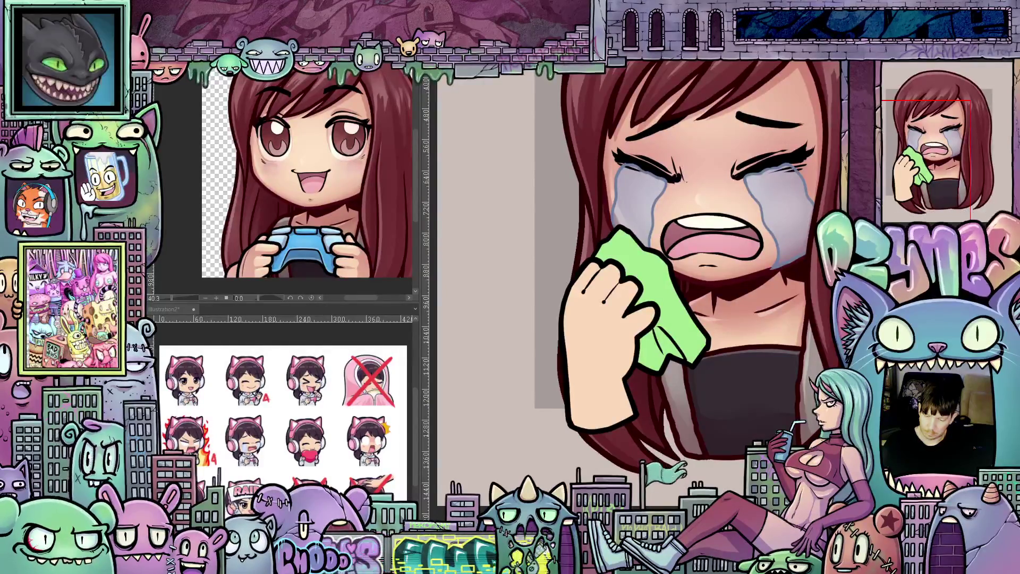
scroll(590, 415, up, 1)
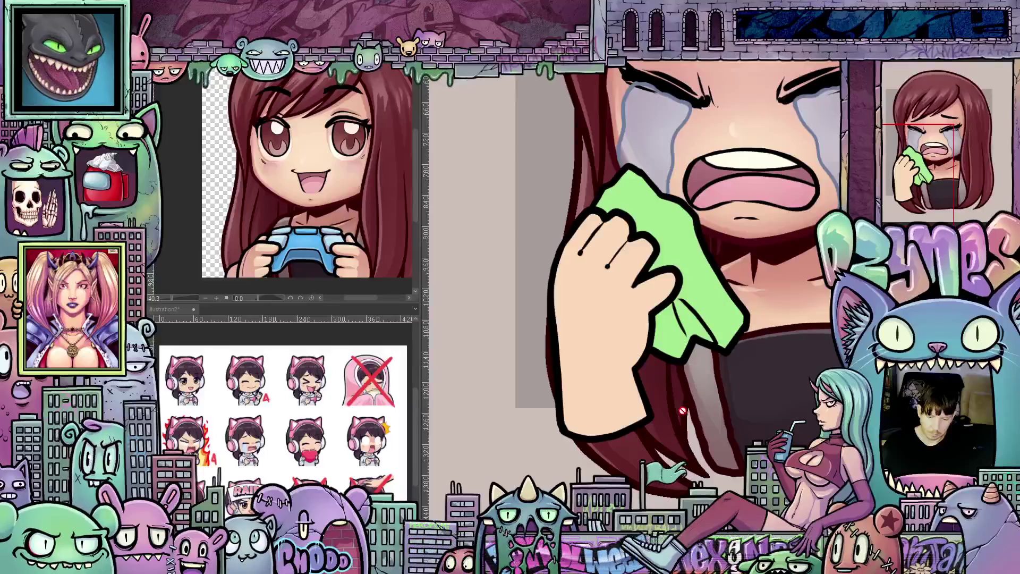
scroll(680, 409, up, 1)
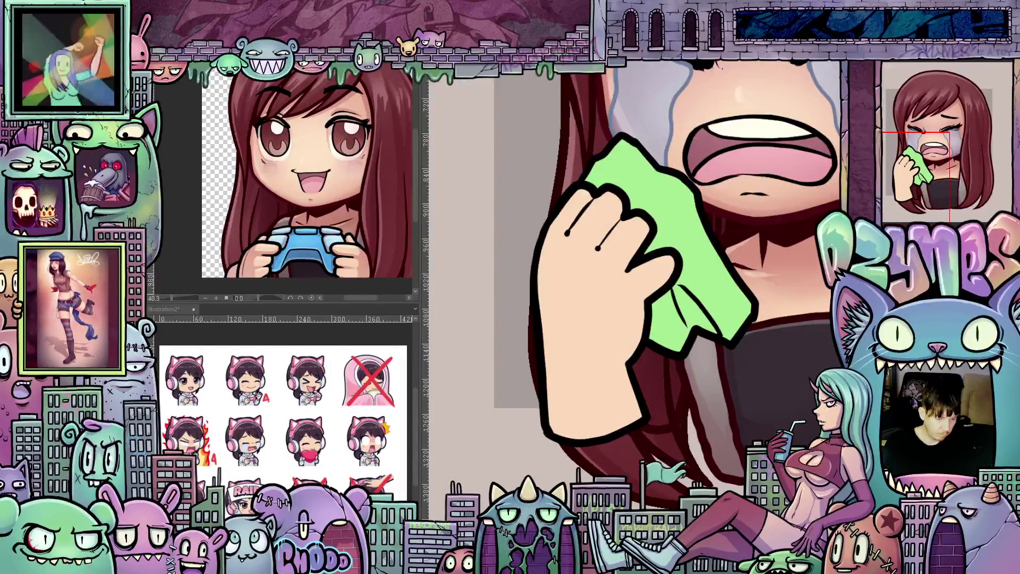
click(663, 378)
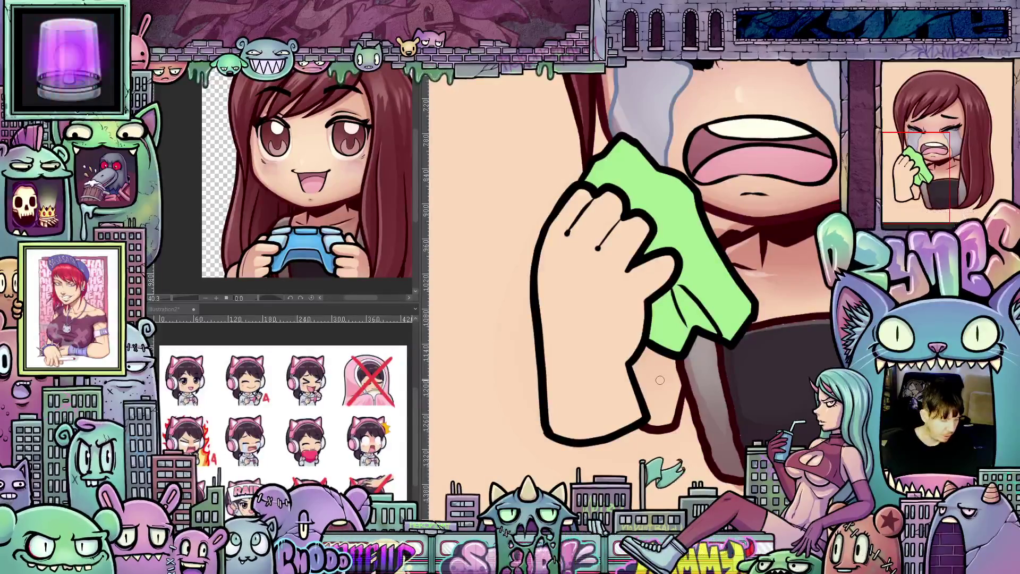
key(ctrl+z)
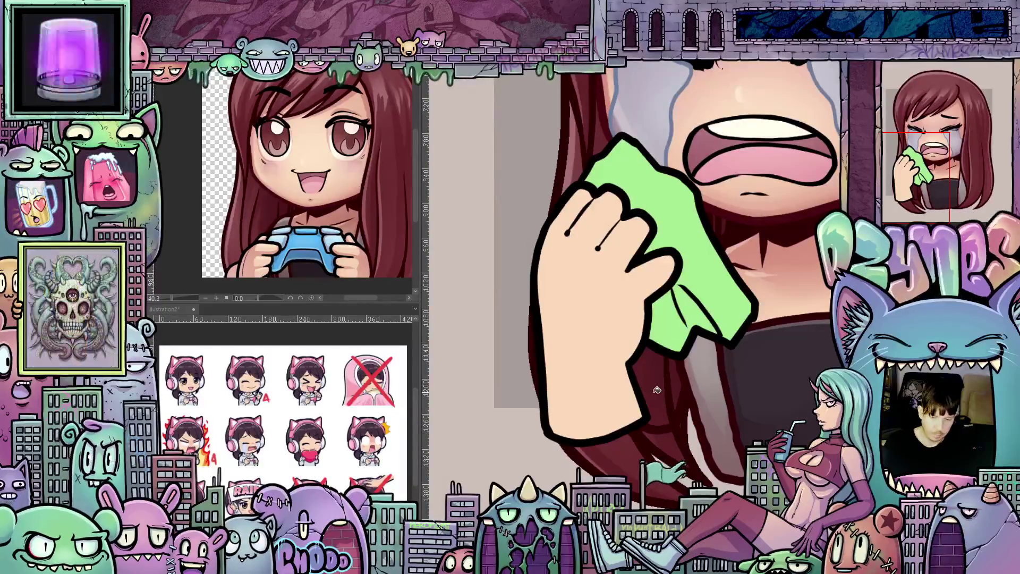
scroll(664, 389, down, 8)
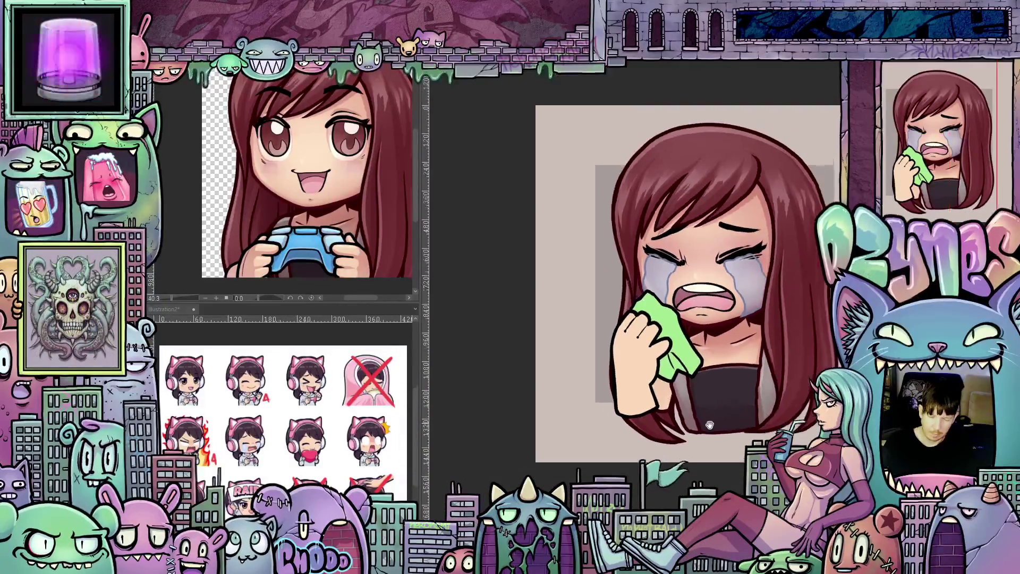
scroll(638, 465, up, 2)
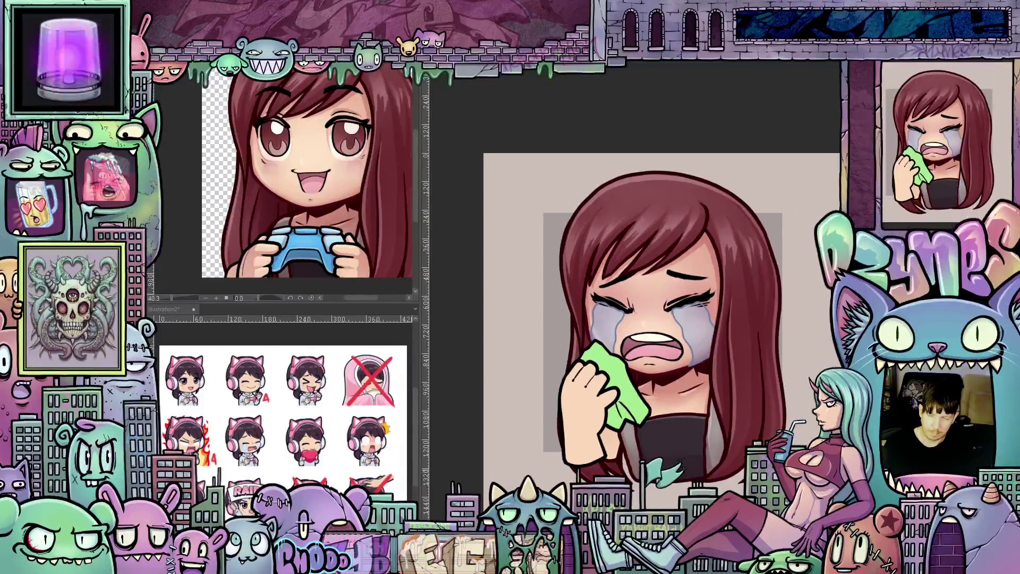
scroll(637, 465, up, 2)
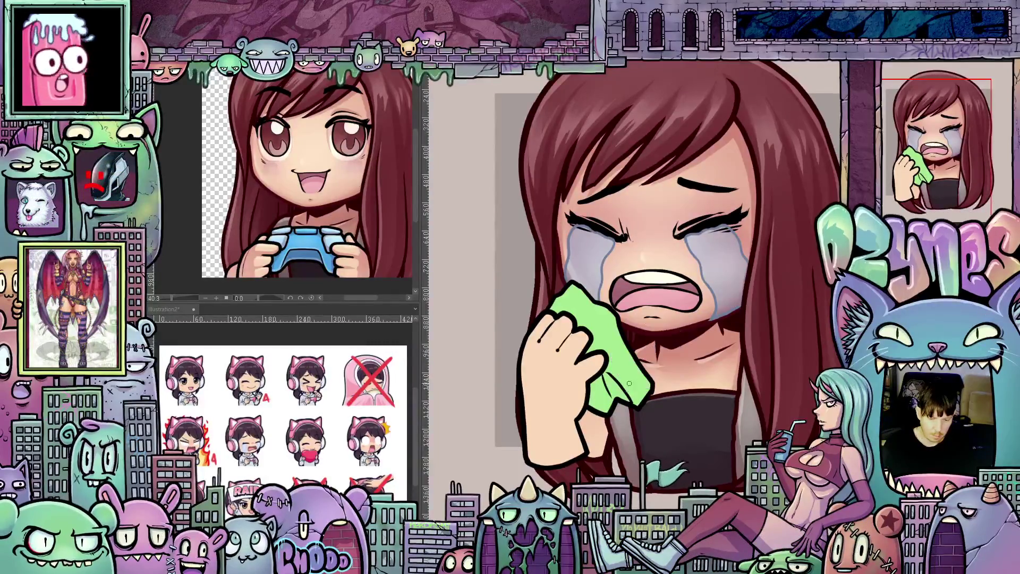
scroll(604, 428, up, 1)
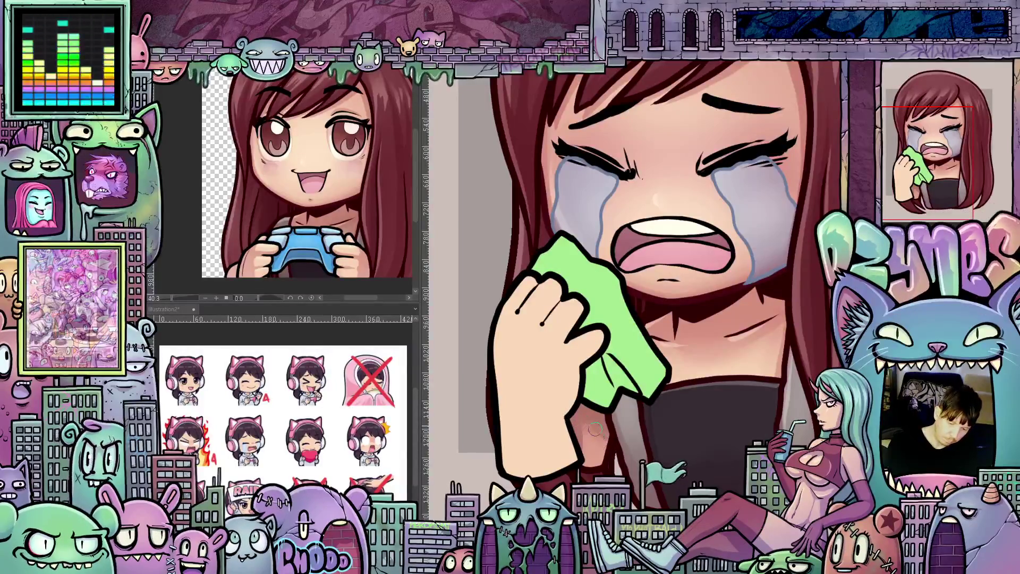
scroll(627, 475, down, 2)
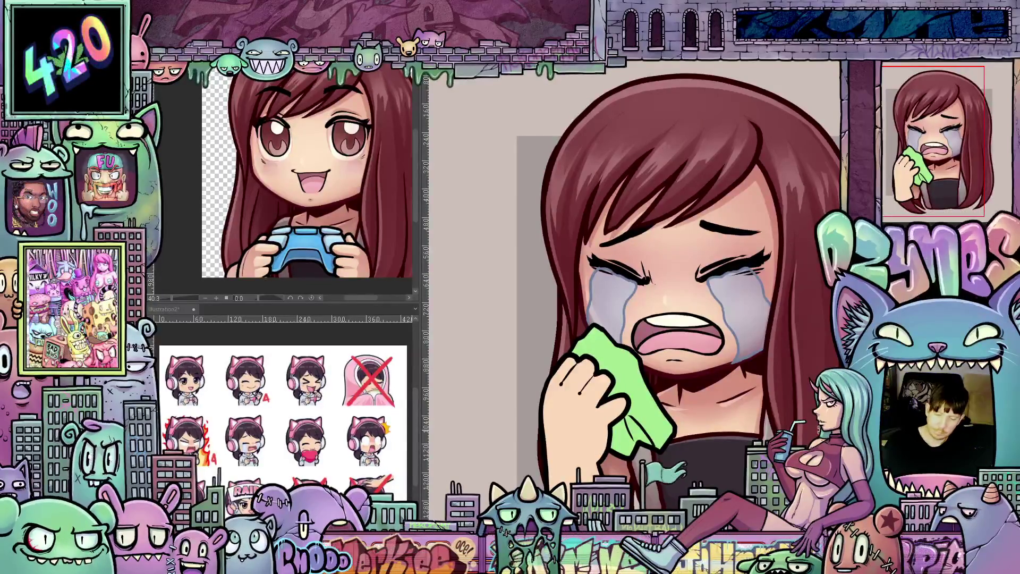
Nudge the hand and green tissue three steps left and one up, then apply the transform.
key(ctrl+t)
key(Left)
key(Left)
key(Left)
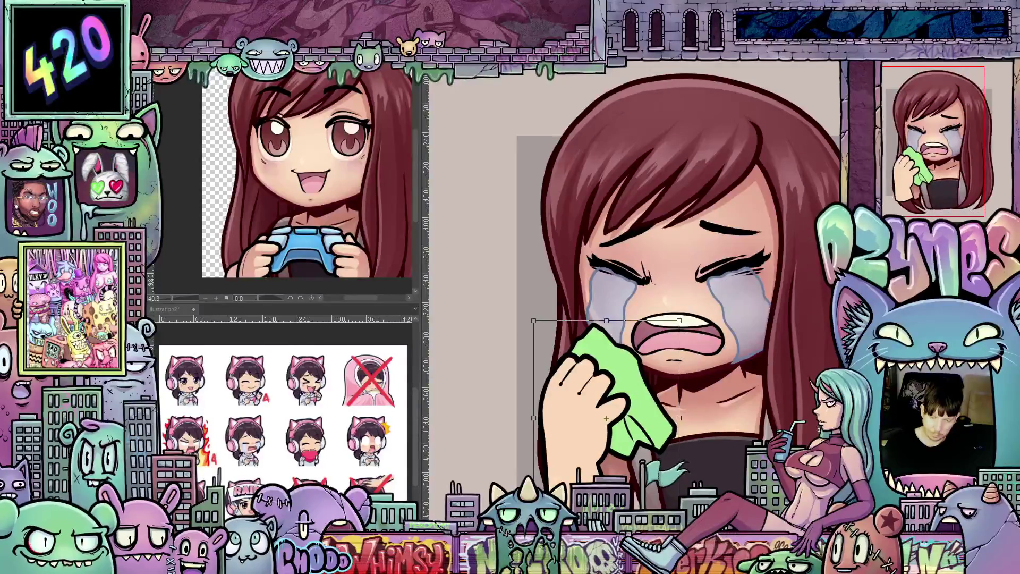
key(Left)
key(Left)
key(Left)
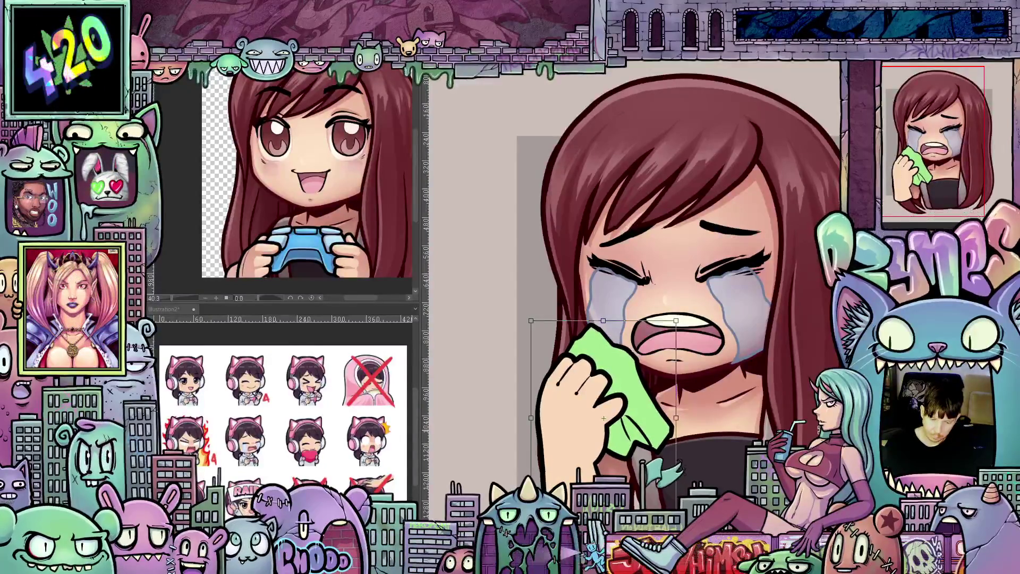
key(Left)
key(Left)
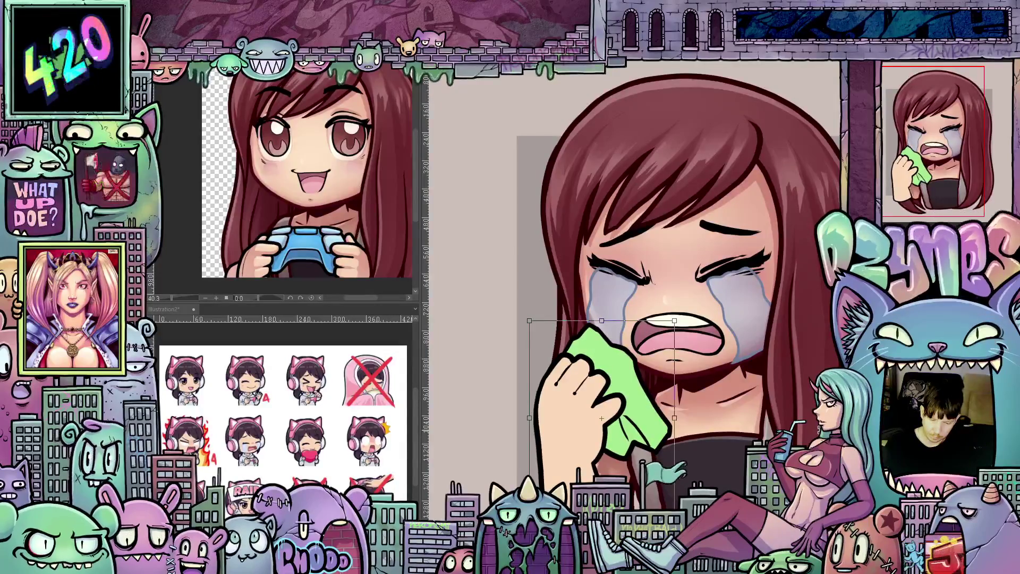
key(Up)
key(Up)
key(Up)
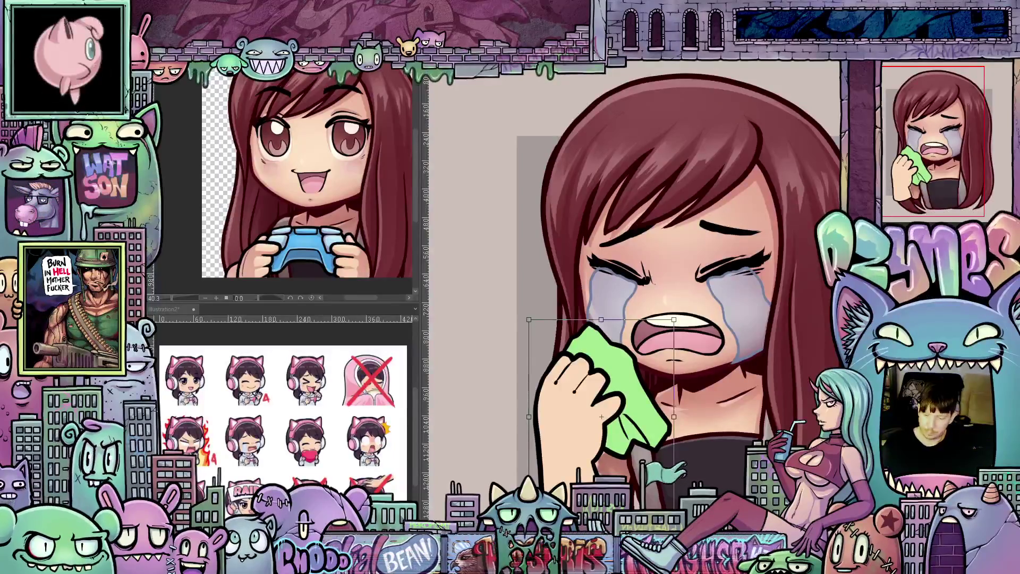
key(b)
click(462, 218)
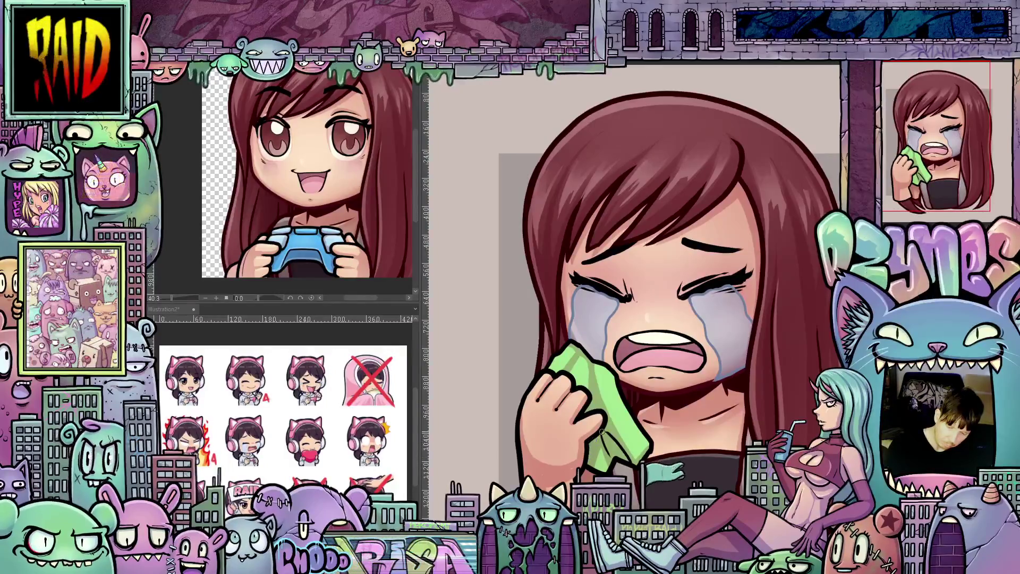
mouse_move(688, 441)
mouse_down()
mouse_move(688, 468)
mouse_move(643, 395)
mouse_up()
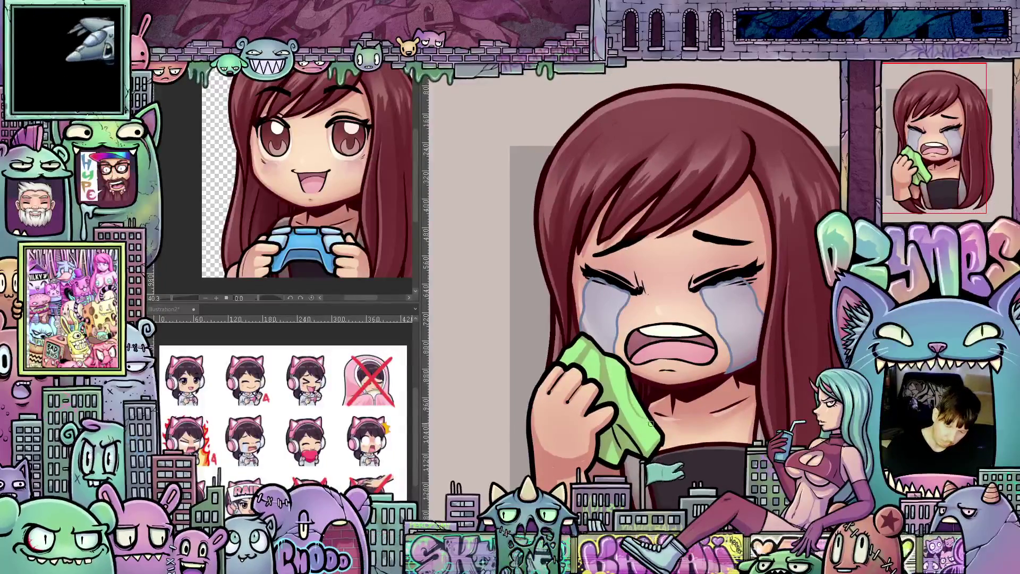
drag(683, 461, 672, 441)
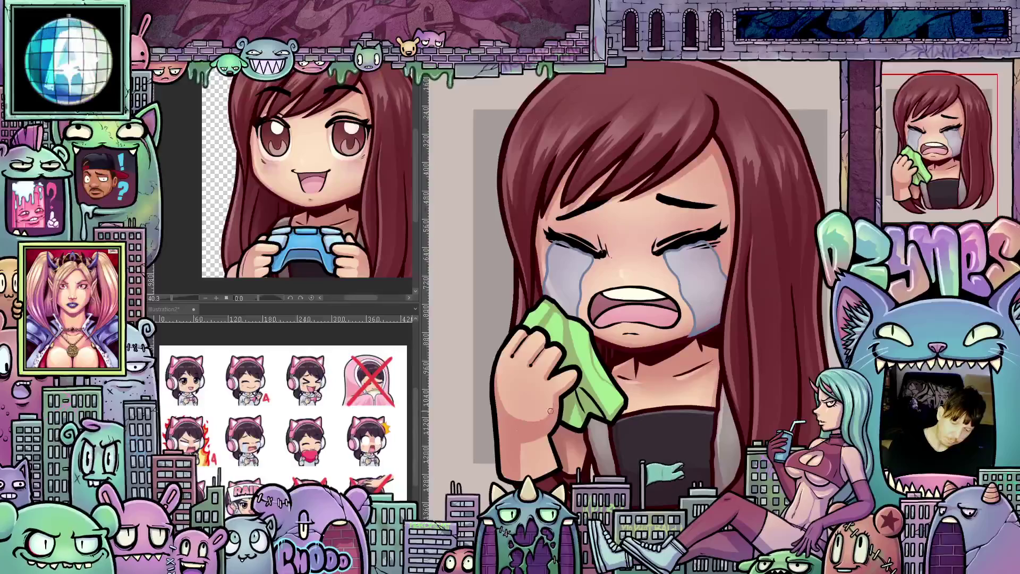
drag(602, 451, 755, 366)
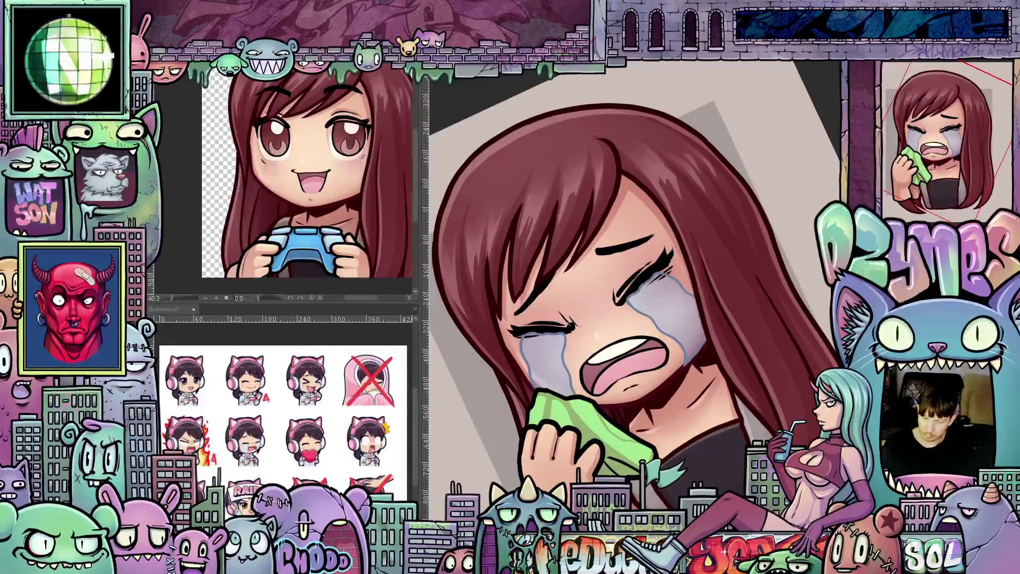
key(minus)
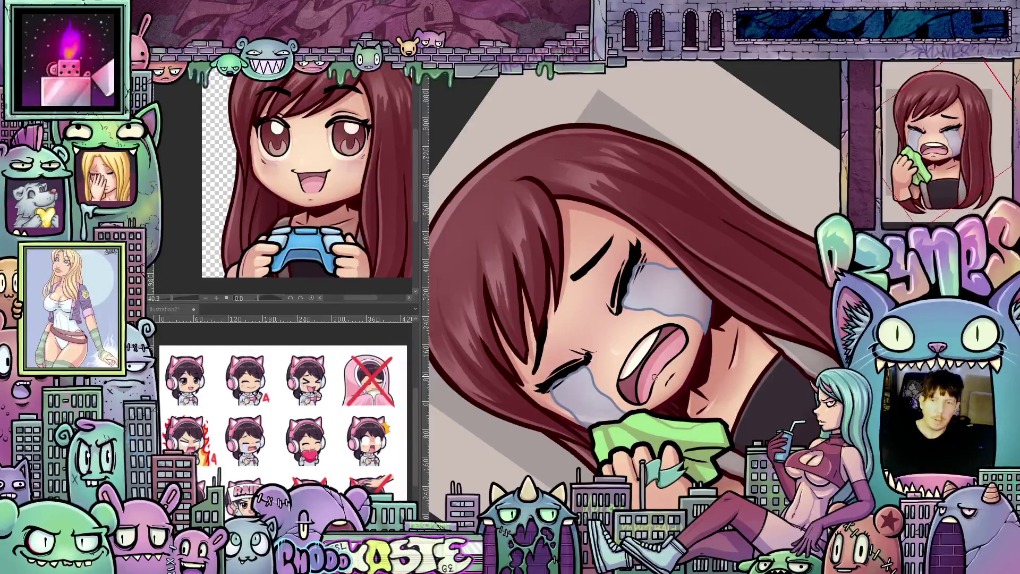
key(ctrl+0)
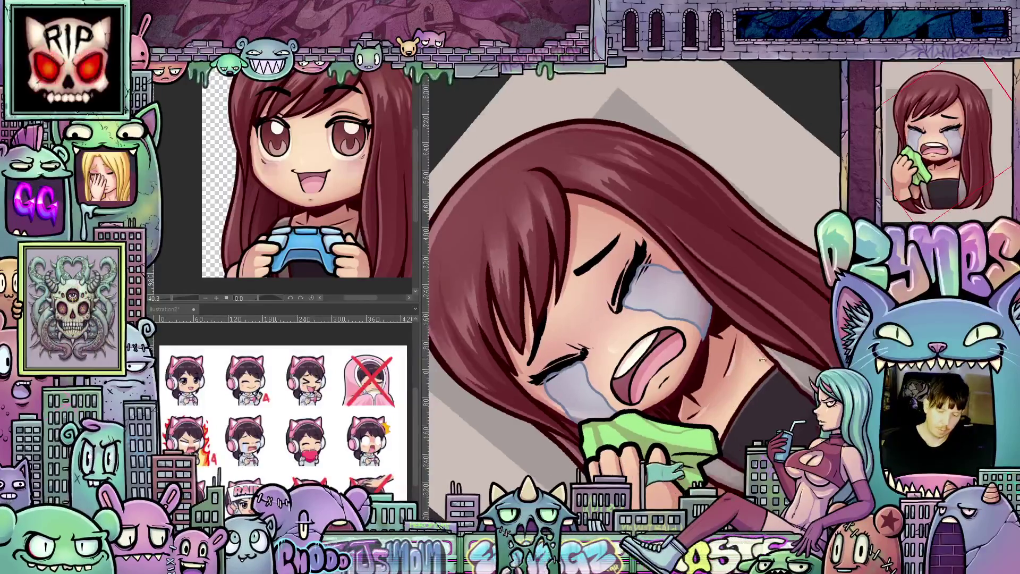
drag(703, 460, 710, 367)
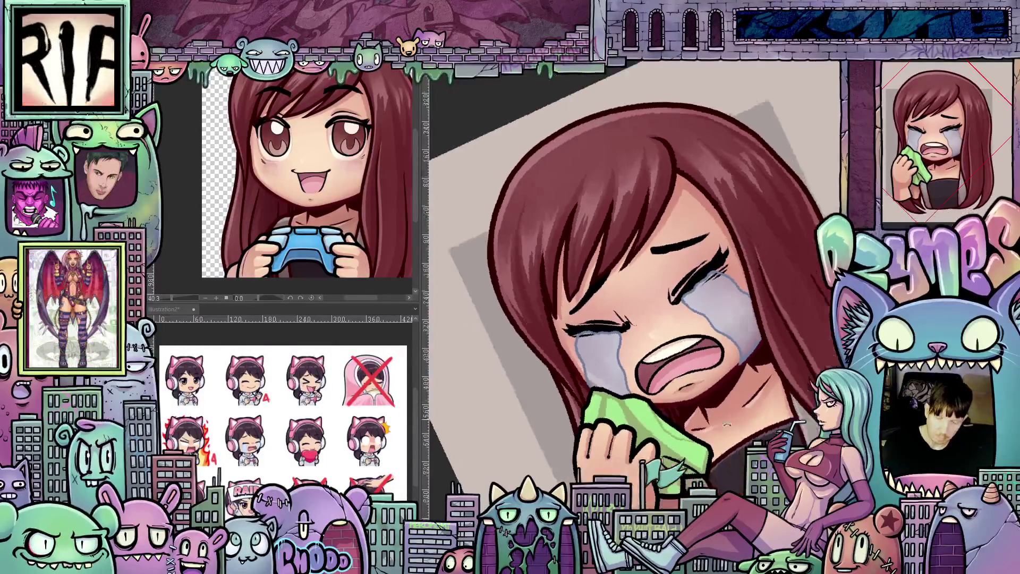
drag(717, 362, 716, 381)
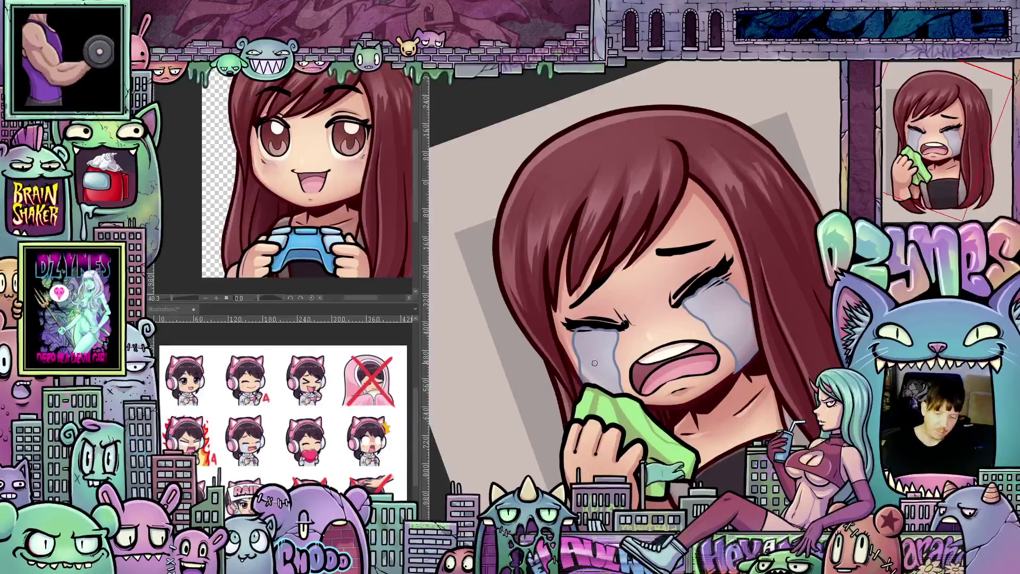
scroll(699, 264, down, 5)
mouse_move(792, 335)
mouse_down()
mouse_move(797, 288)
mouse_move(742, 307)
mouse_up()
scroll(734, 343, up, 2)
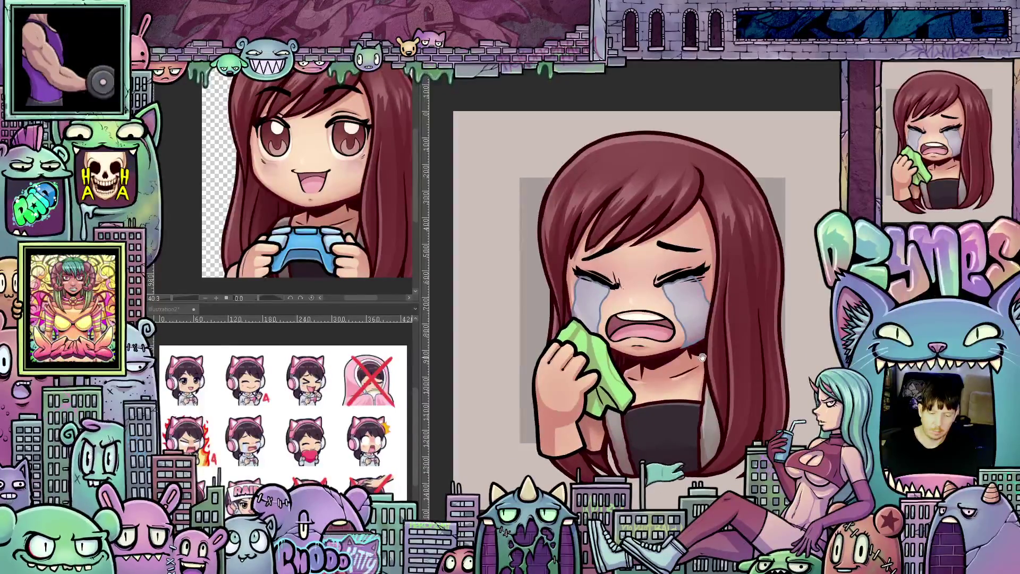
scroll(714, 383, up, 2)
scroll(714, 384, down, 2)
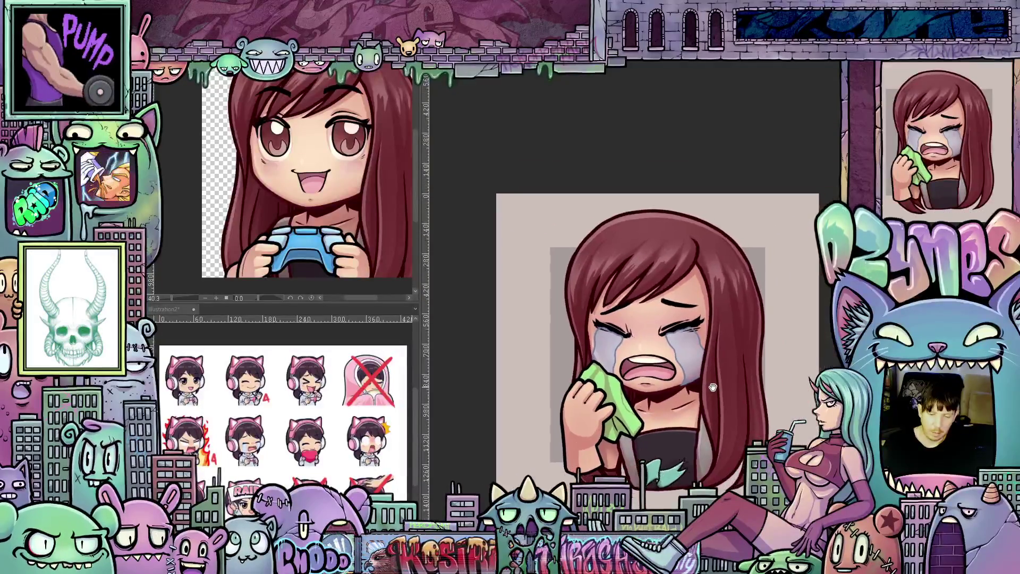
scroll(757, 388, up, 1)
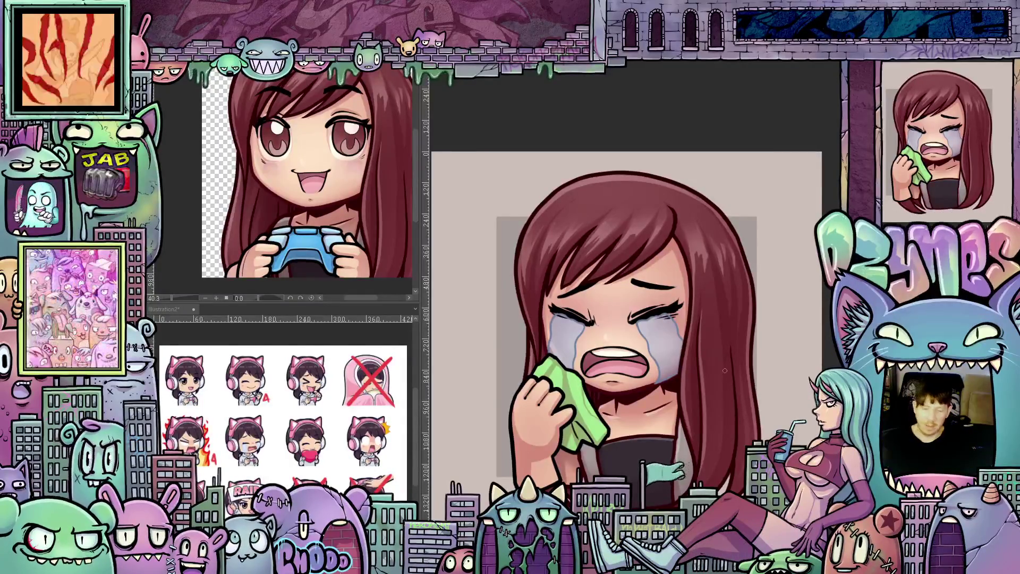
scroll(756, 387, down, 1)
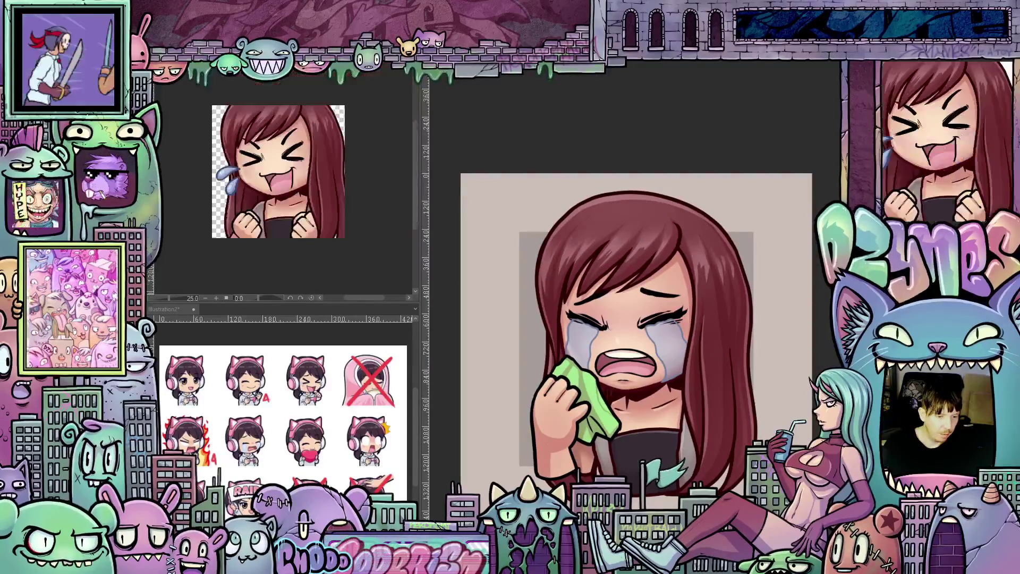
scroll(293, 154, up, 2)
scroll(292, 153, down, 2)
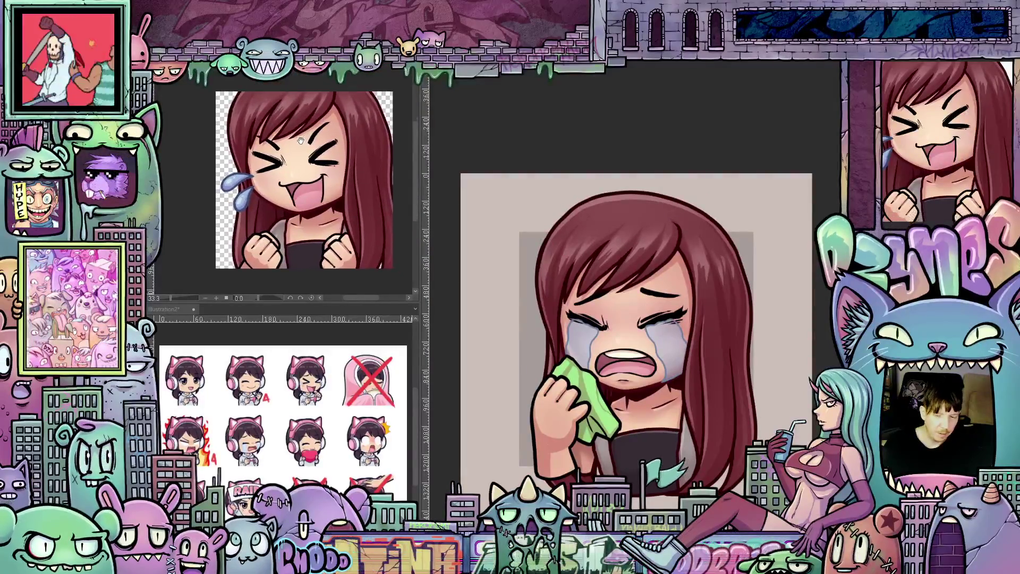
scroll(347, 194, up, 2)
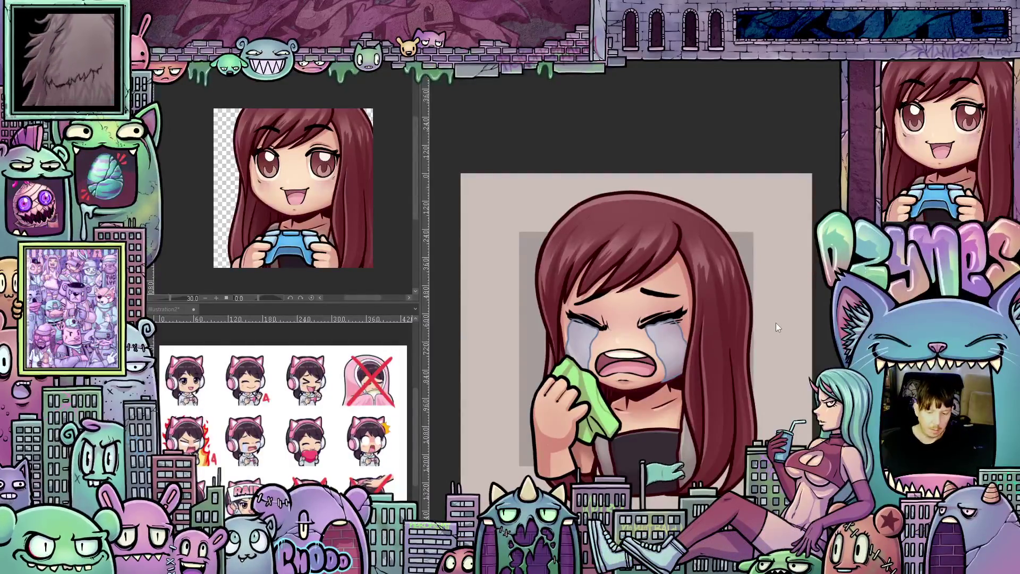
scroll(776, 319, up, 2)
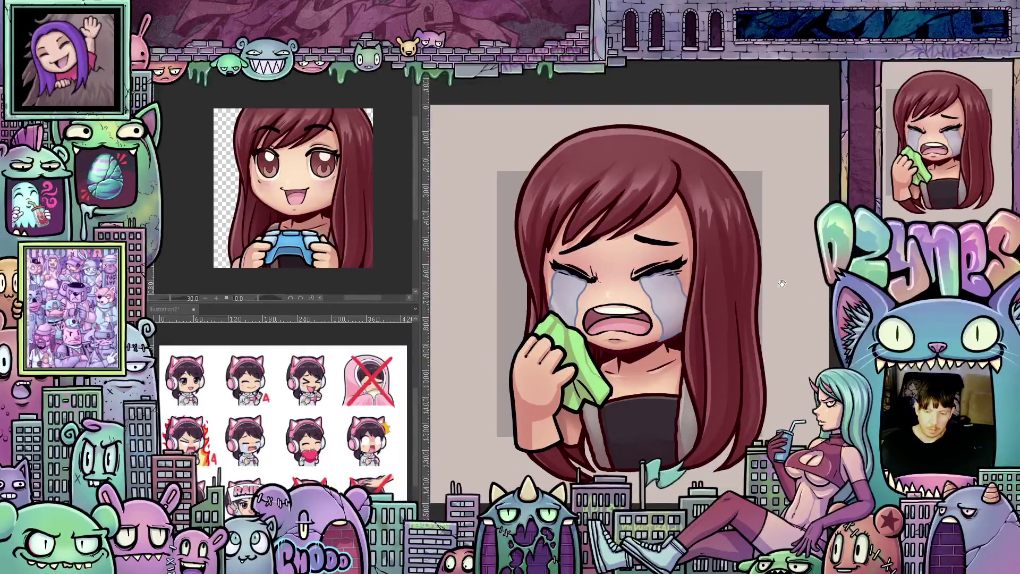
scroll(779, 283, down, 1)
drag(780, 284, 778, 314)
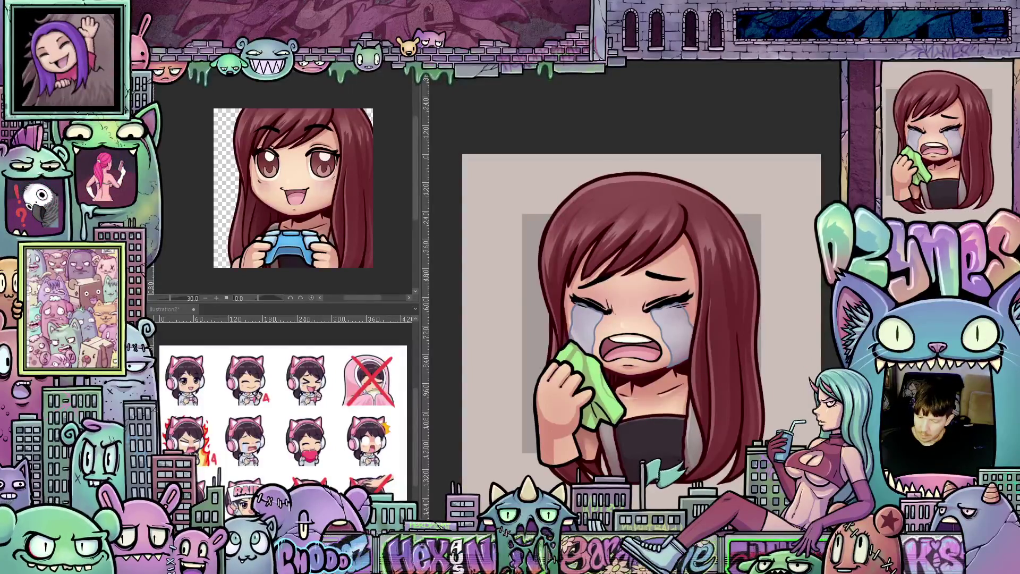
scroll(550, 382, up, 1)
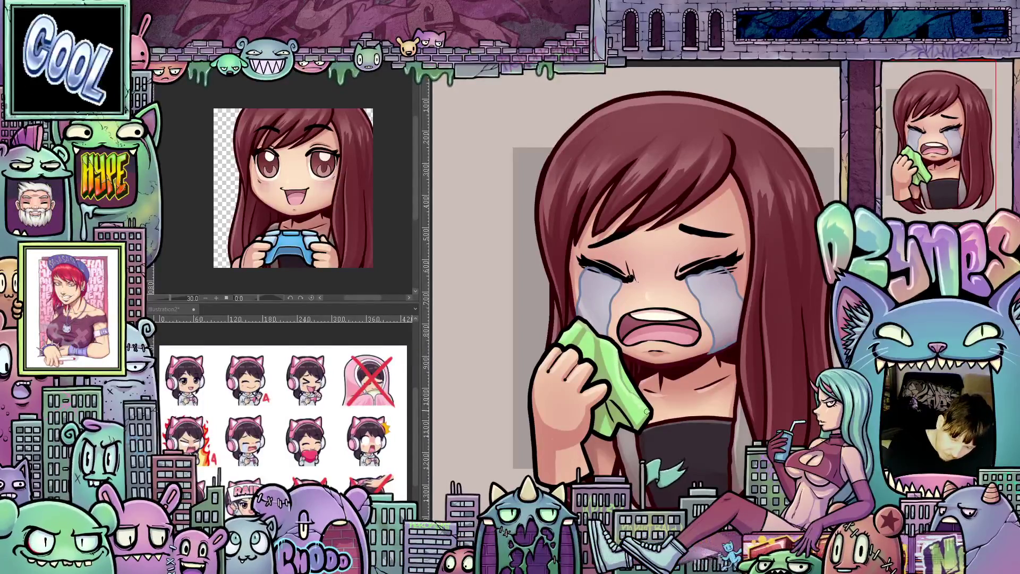
mouse_move(705, 435)
mouse_down()
mouse_move(694, 456)
mouse_move(712, 487)
mouse_move(713, 453)
mouse_move(670, 445)
mouse_up()
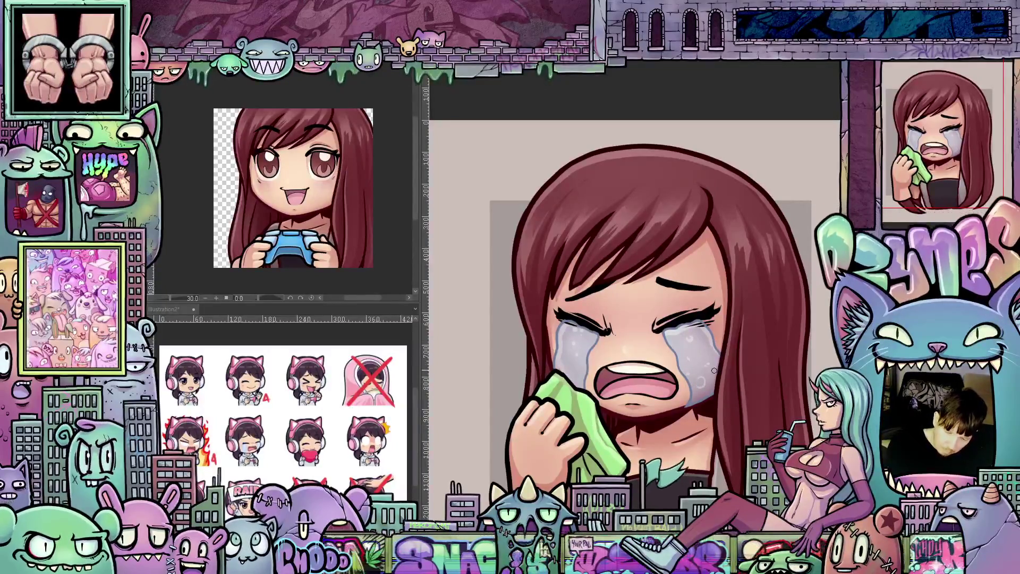
mouse_move(714, 370)
mouse_down()
mouse_move(707, 356)
mouse_move(685, 431)
mouse_move(712, 420)
mouse_move(746, 375)
mouse_up()
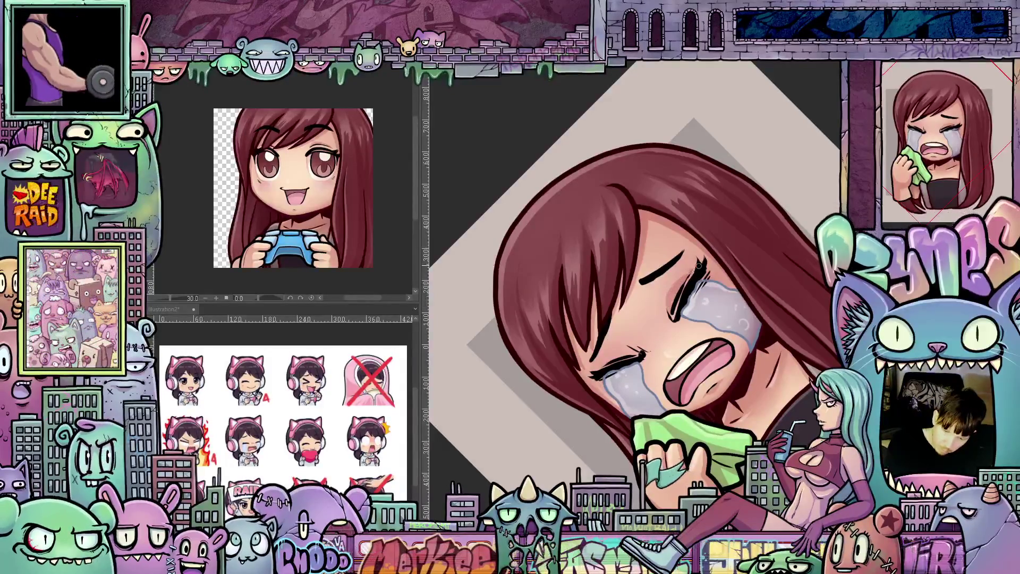
drag(755, 346, 594, 291)
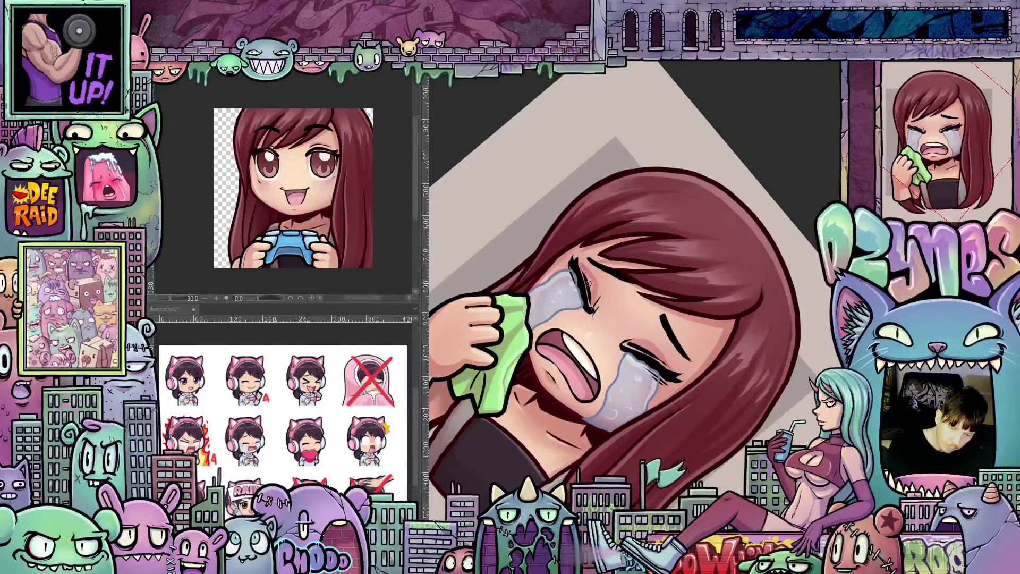
mouse_move(592, 294)
mouse_down()
mouse_move(724, 343)
mouse_move(717, 367)
mouse_move(655, 331)
mouse_up()
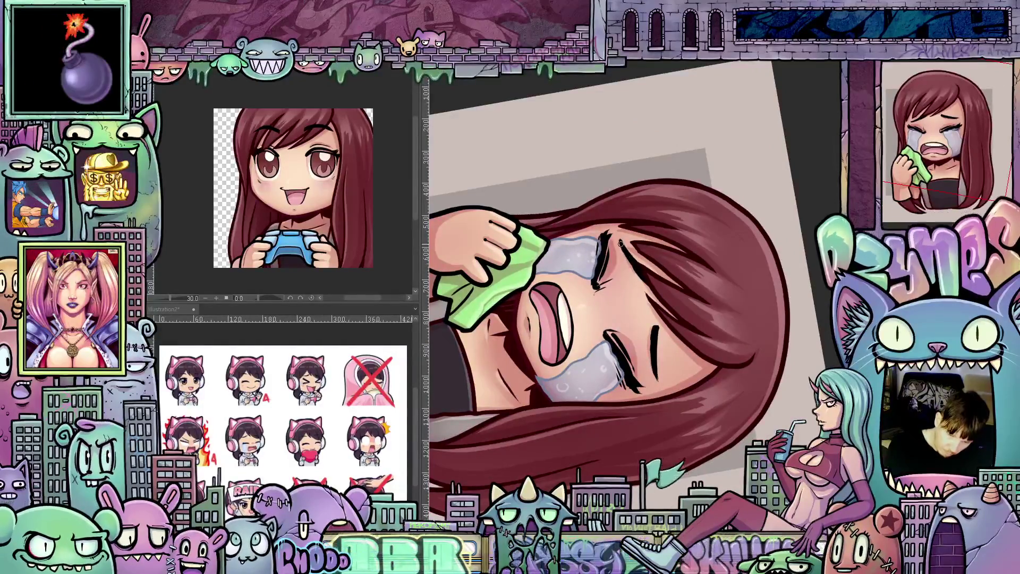
drag(722, 360, 698, 275)
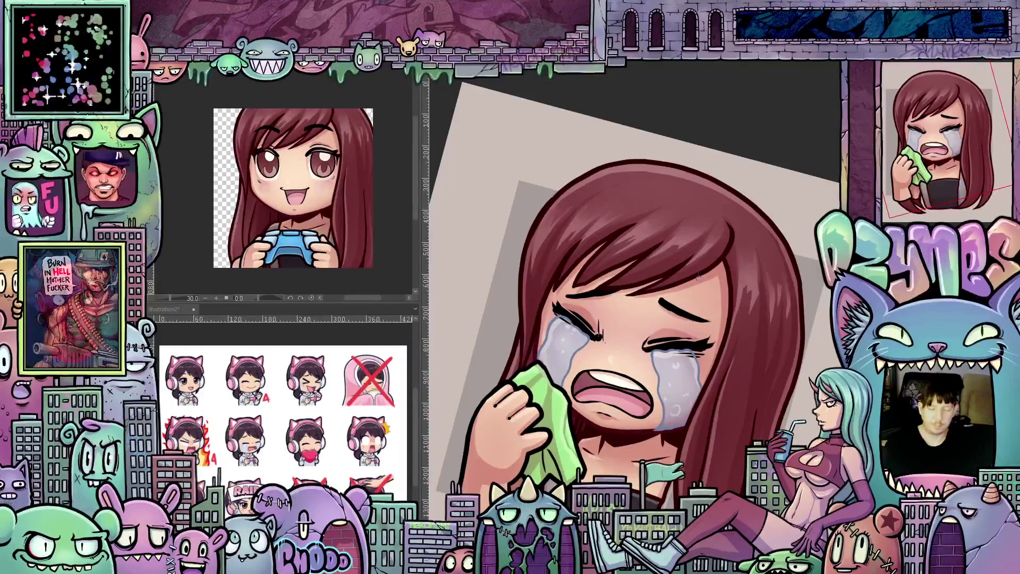
scroll(776, 345, down, 5)
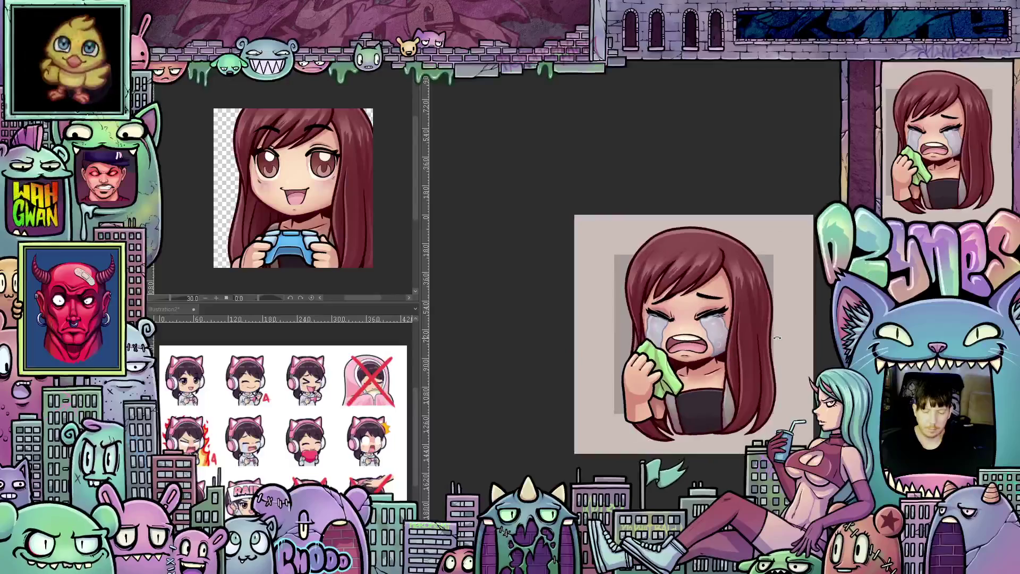
Zoom in on the crying girl artwork, then bring up Change Canvas Size from the Edit menu.
mouse_move(775, 345)
mouse_down()
mouse_move(740, 343)
mouse_move(764, 348)
mouse_up()
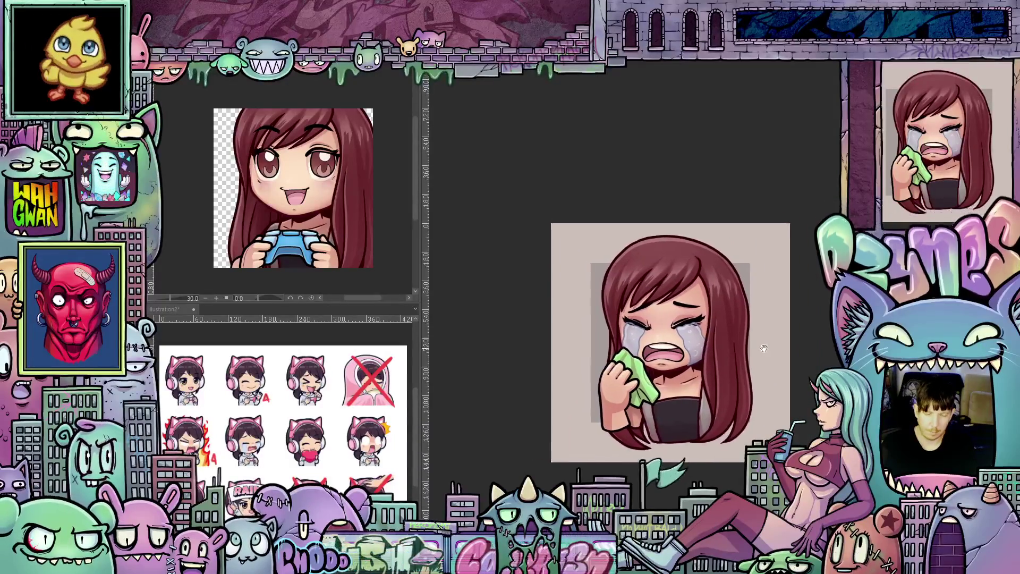
scroll(742, 356, up, 1)
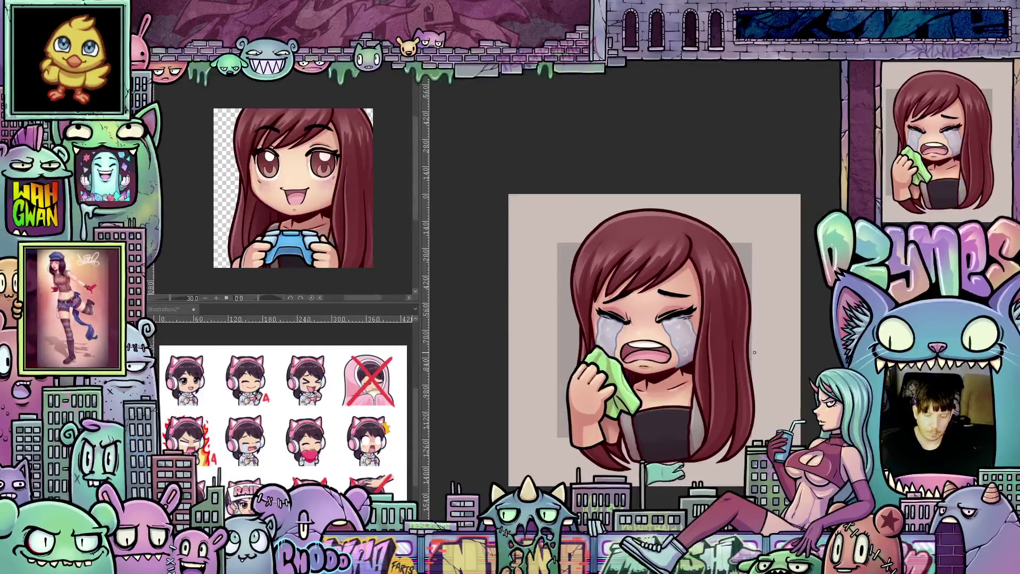
scroll(748, 355, up, 1)
scroll(748, 355, up, 1)
scroll(746, 355, down, 3)
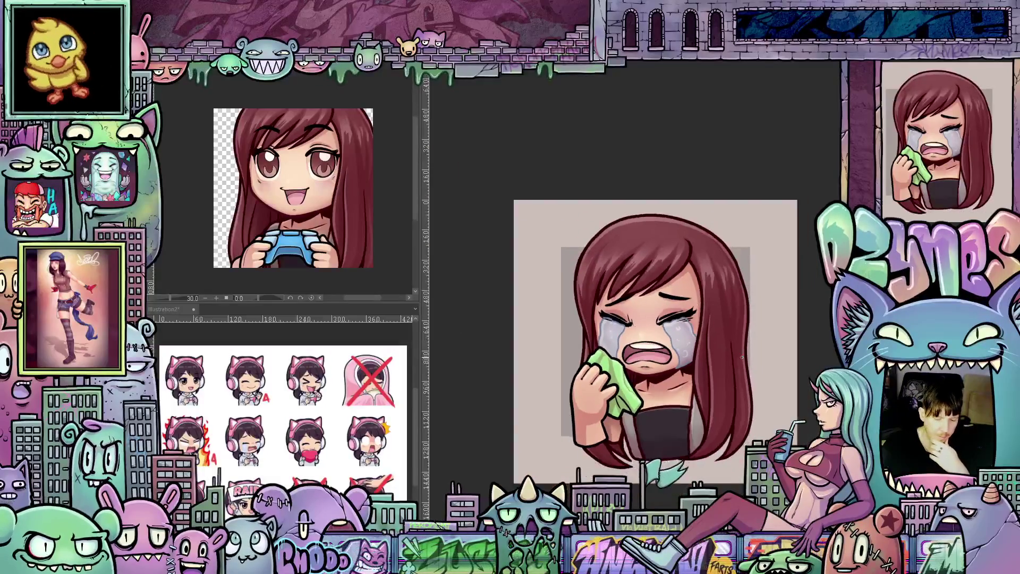
scroll(743, 356, up, 1)
scroll(744, 356, down, 2)
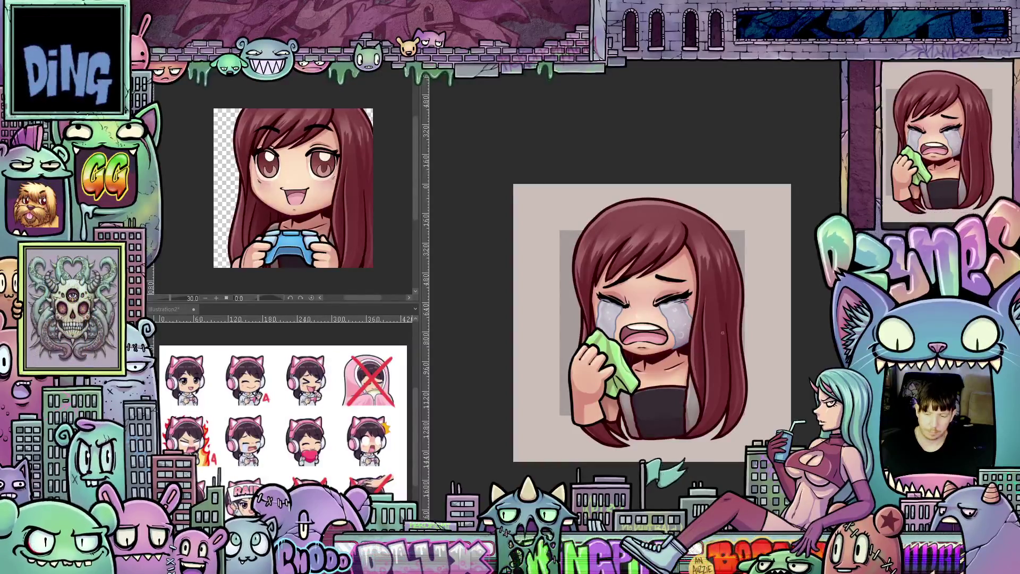
scroll(716, 343, up, 1)
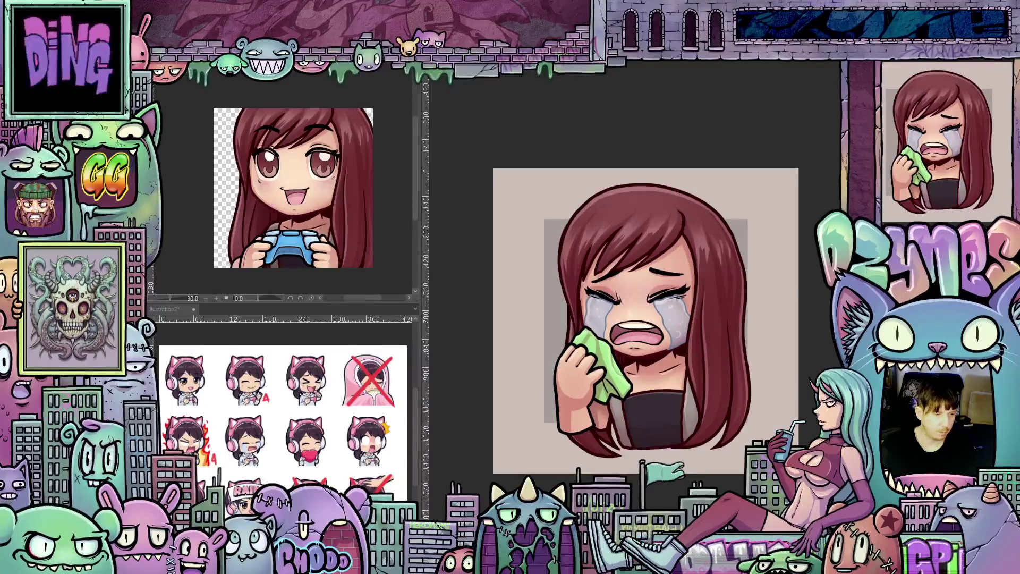
key(alt+e)
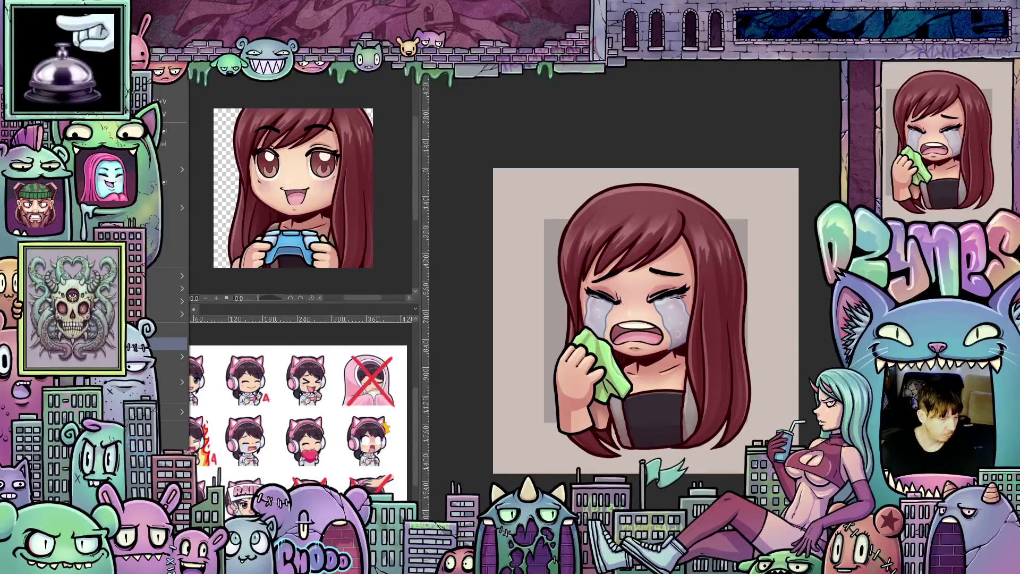
key(Return)
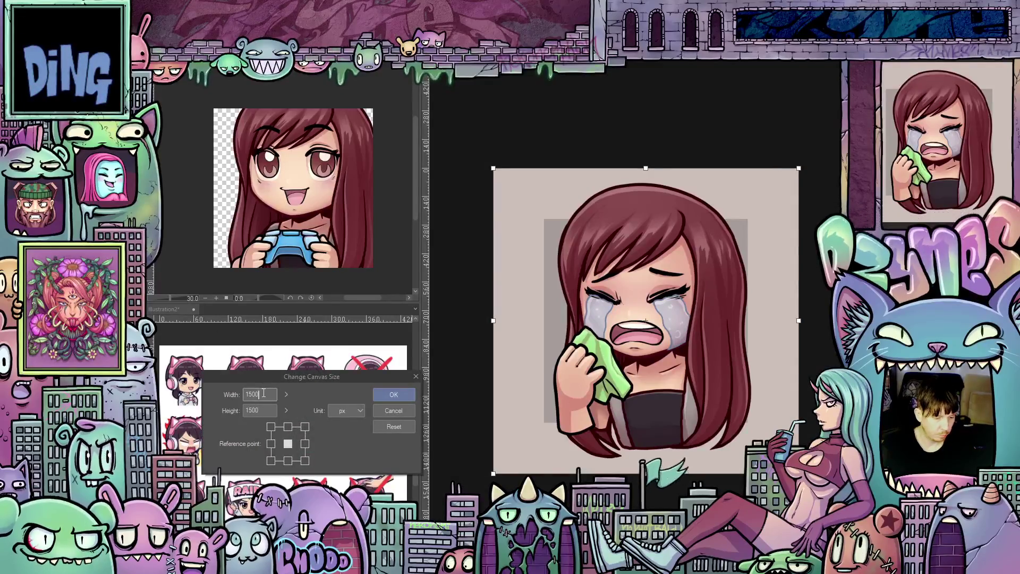
Set the canvas width and height to 1000 px and apply the new size.
text(1000)
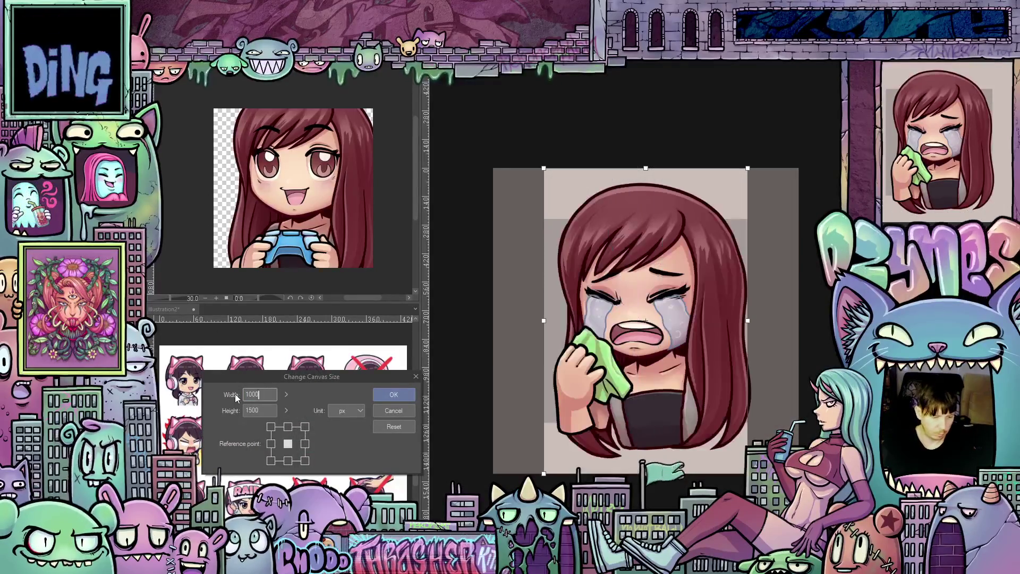
double_click(249, 411)
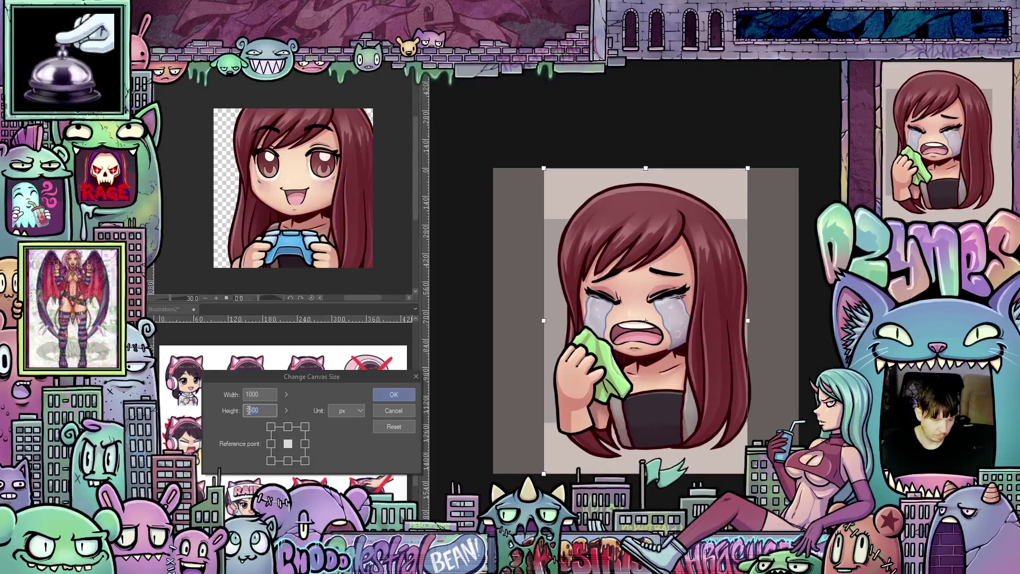
text(1000)
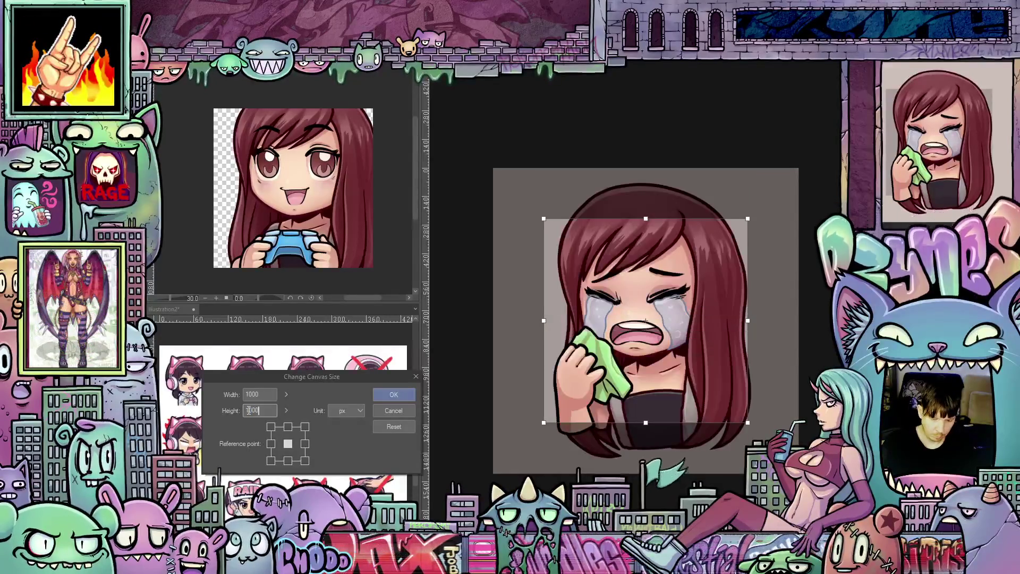
click(396, 394)
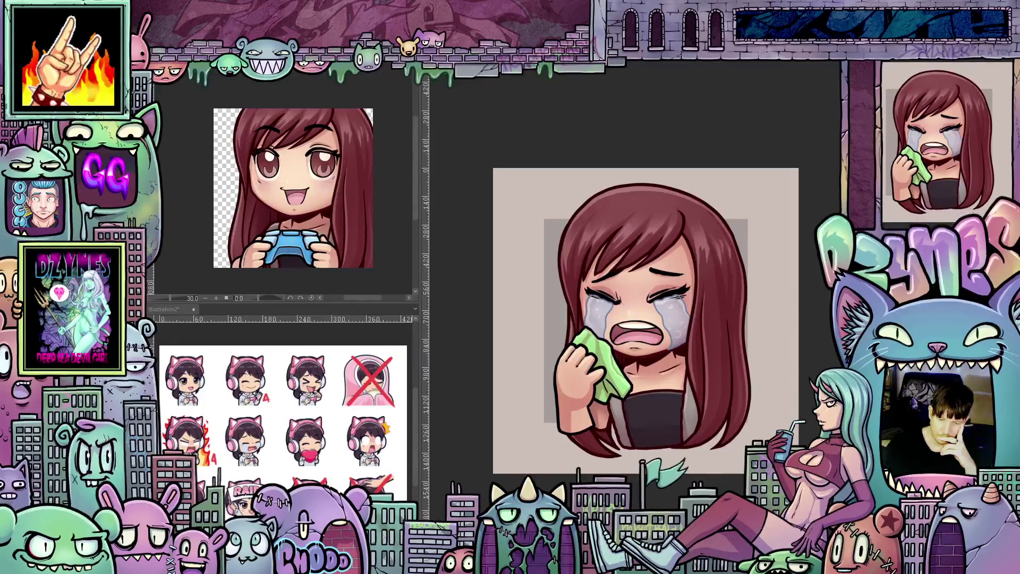
key(ctrl+z)
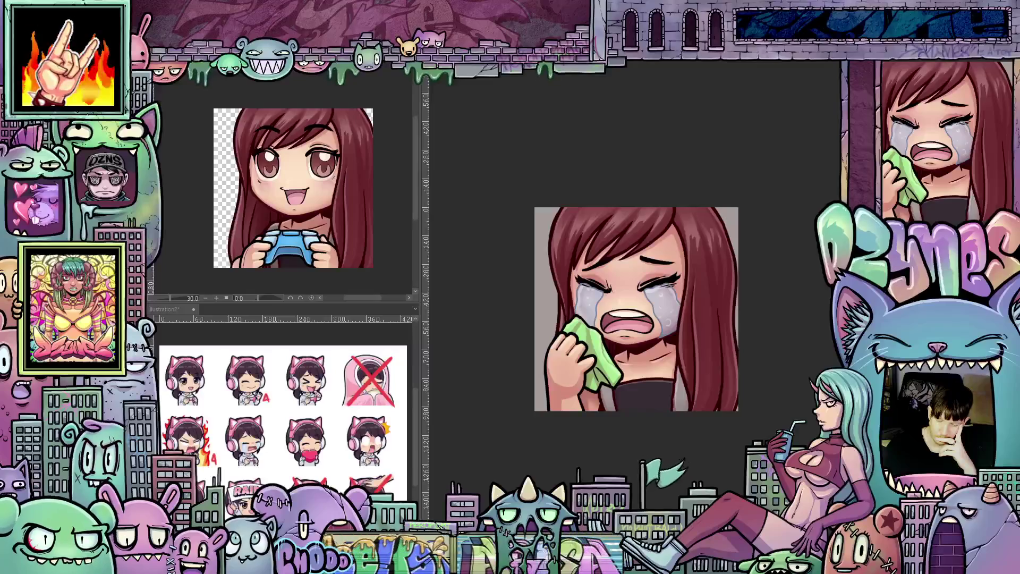
Hide the grey Paper layer to reveal a transparent background, then zoom and pan to check.
key(ctrl+z)
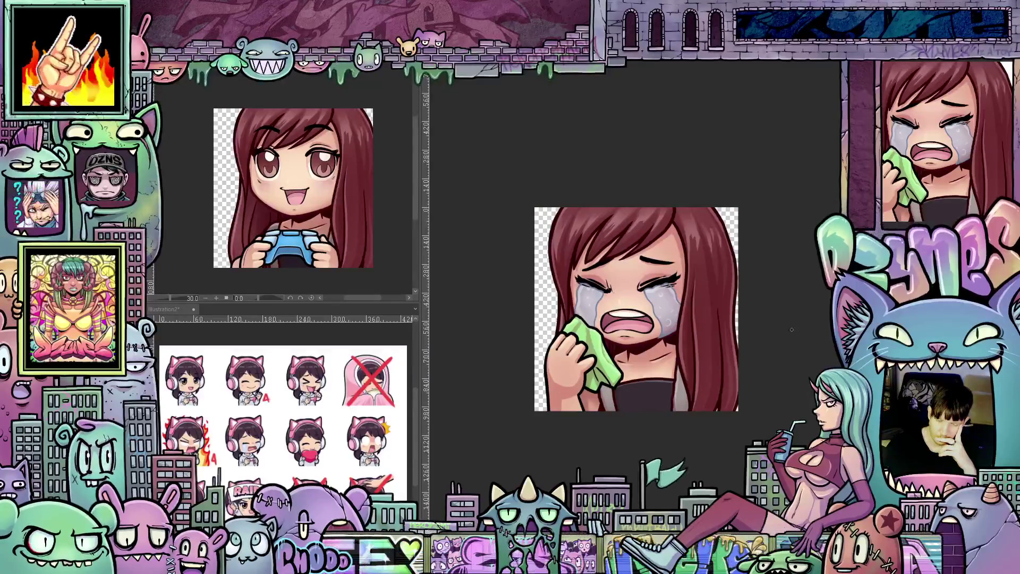
scroll(779, 315, up, 1)
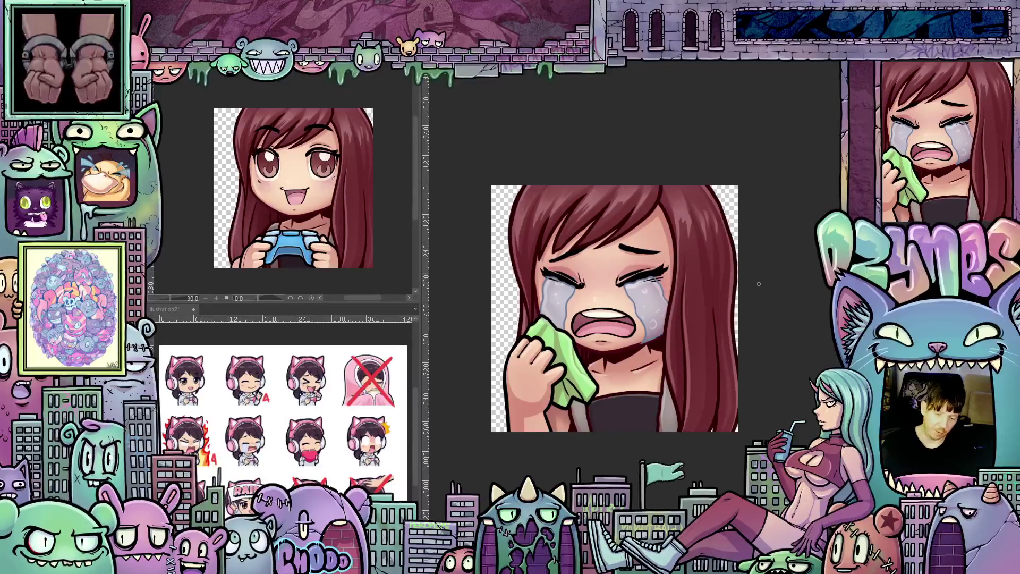
scroll(759, 283, down, 1)
mouse_move(759, 300)
mouse_down()
mouse_move(759, 319)
mouse_move(751, 303)
mouse_up()
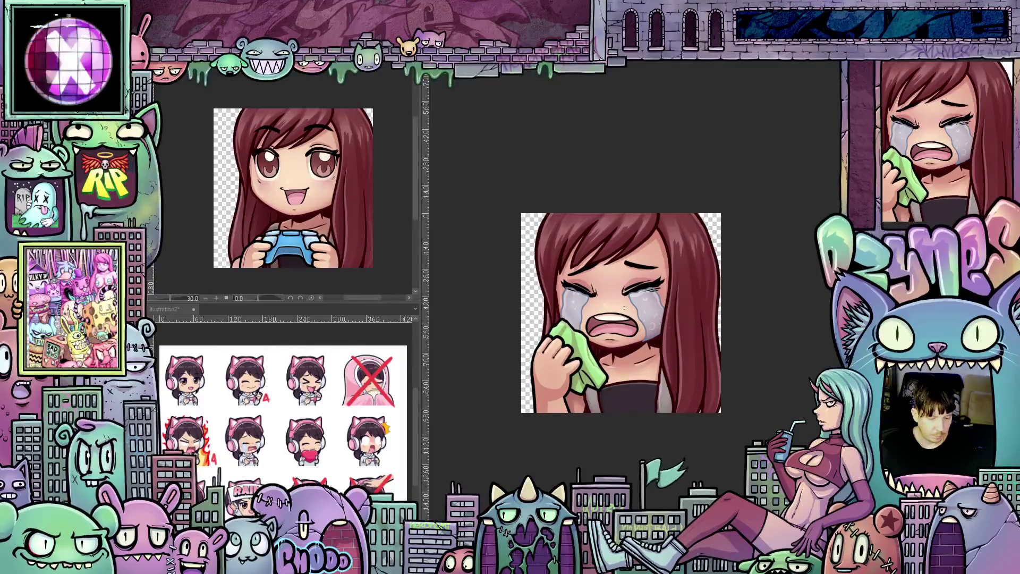
key(ctrl+minus)
key(ctrl+minus)
key(ctrl+minus)
key(ctrl+minus)
key(ctrl+minus)
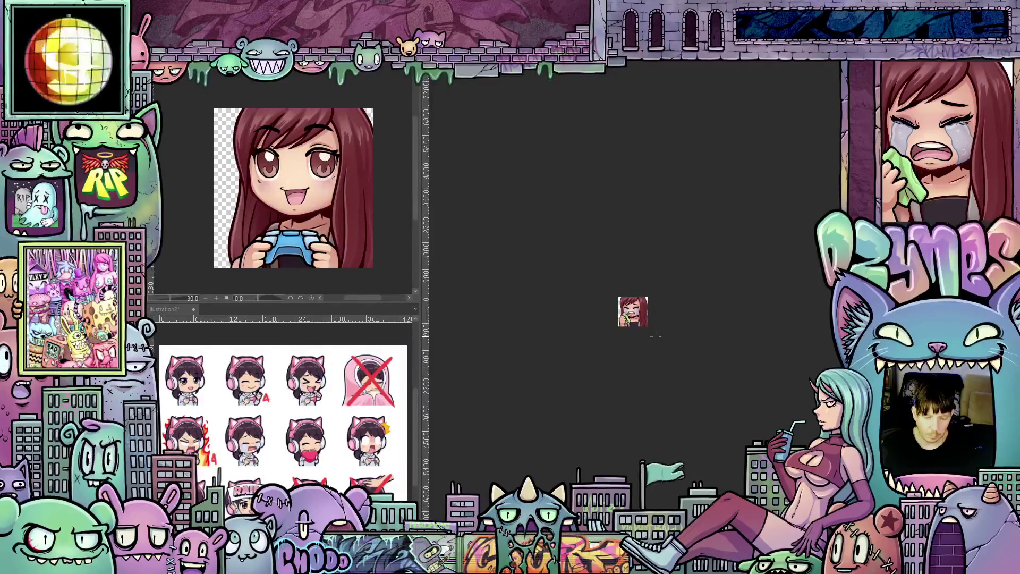
key(ctrl+minus)
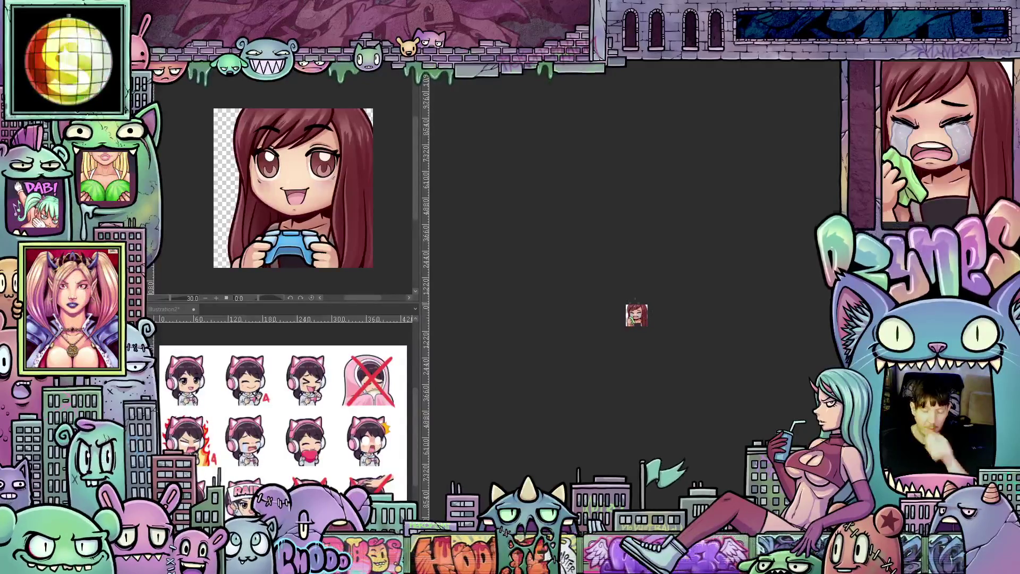
key(ctrl+plus)
key(ctrl+plus)
key(ctrl+plus)
key(ctrl+plus)
key(ctrl+plus)
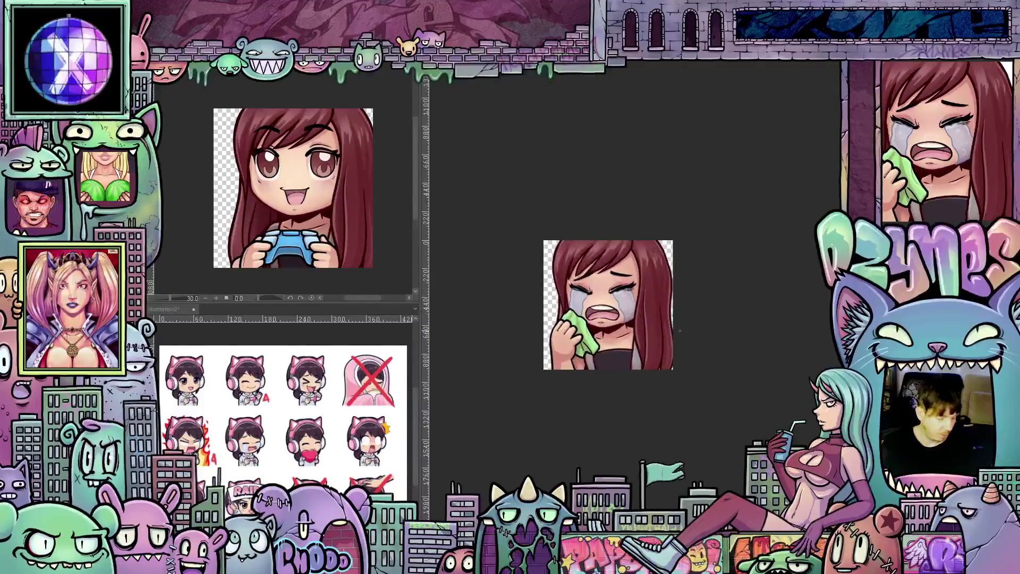
drag(698, 319, 734, 349)
key(ctrl+plus)
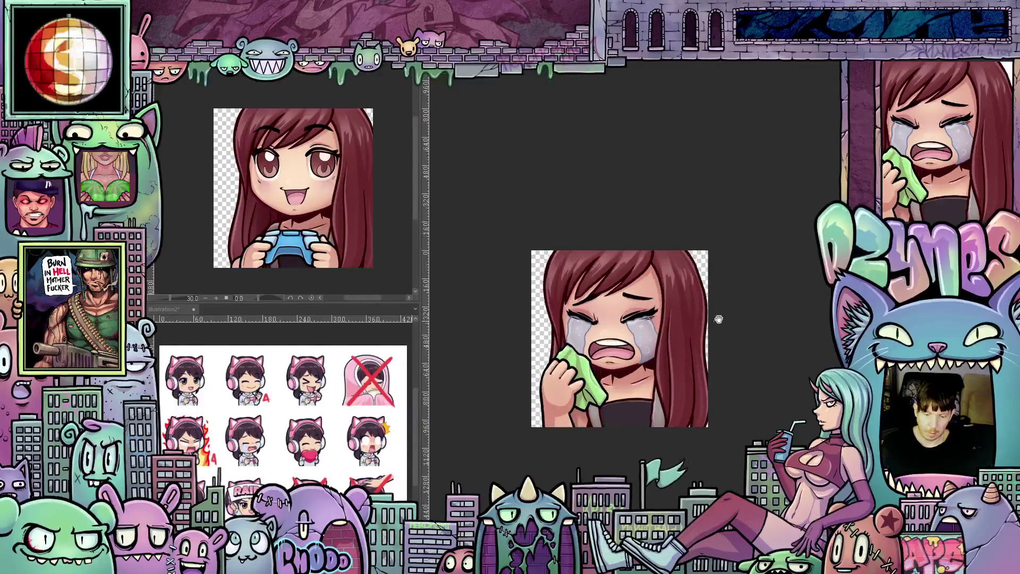
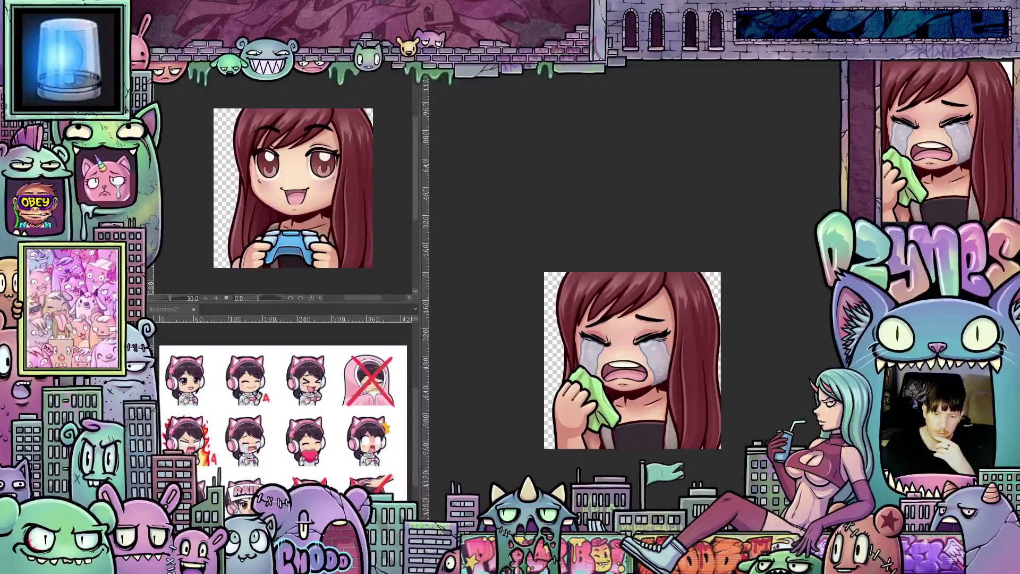
Zoom and pan around the crying emote reference.
key(ctrl+minus)
key(ctrl+minus)
key(ctrl+minus)
key(ctrl+plus)
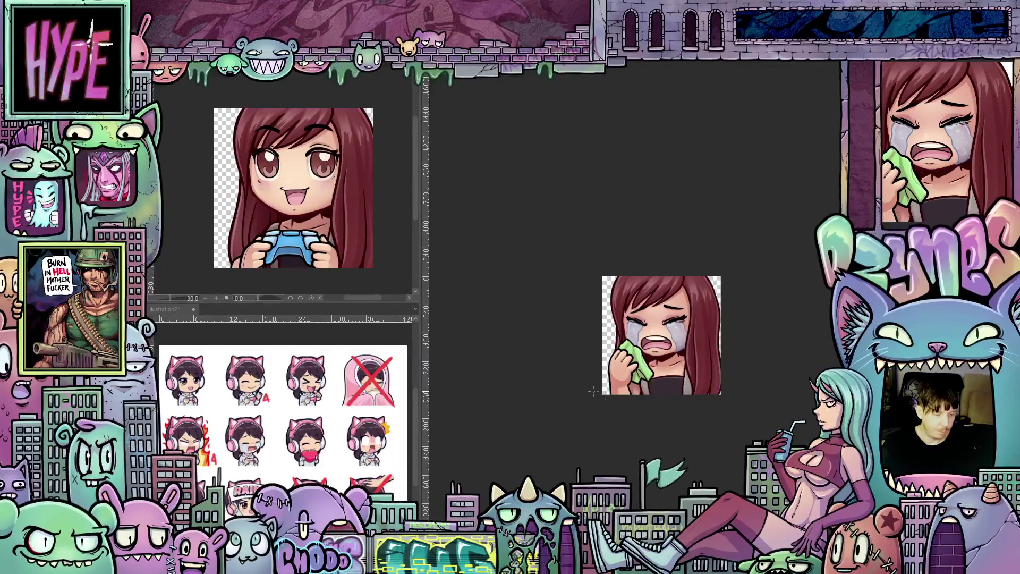
scroll(731, 368, up, 1)
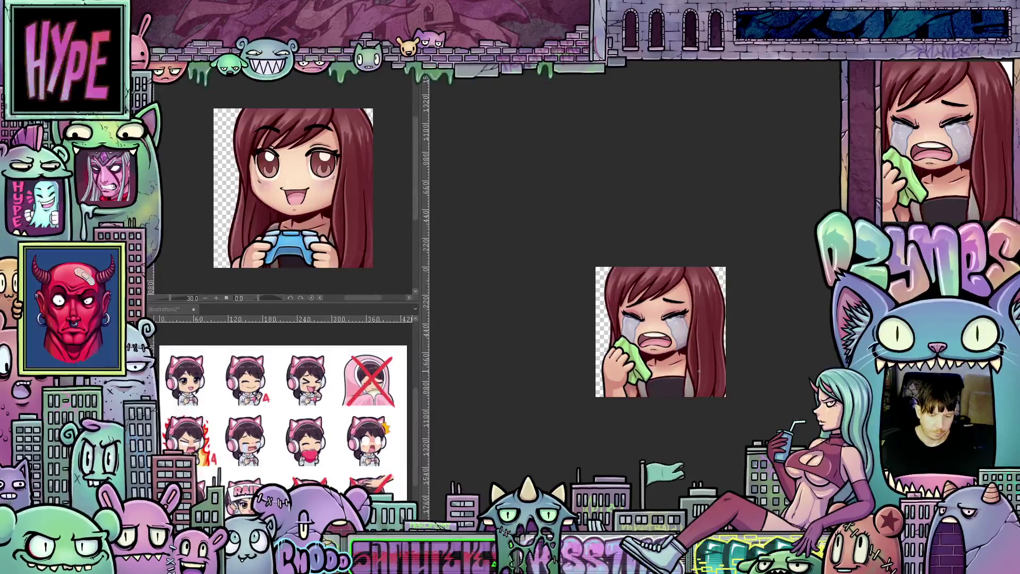
mouse_move(765, 353)
mouse_down()
mouse_move(734, 371)
mouse_move(743, 372)
mouse_up()
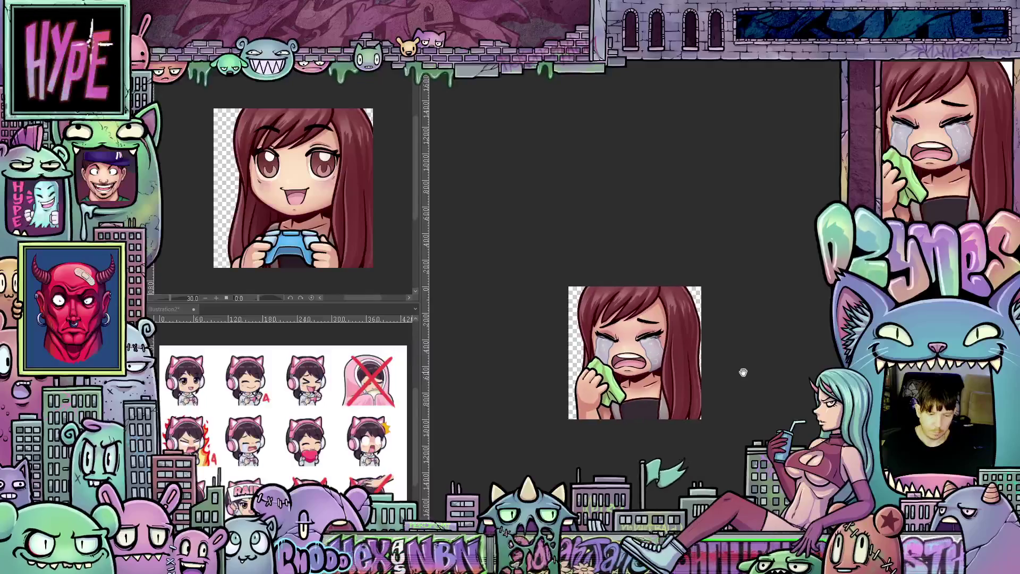
scroll(738, 377, up, 1)
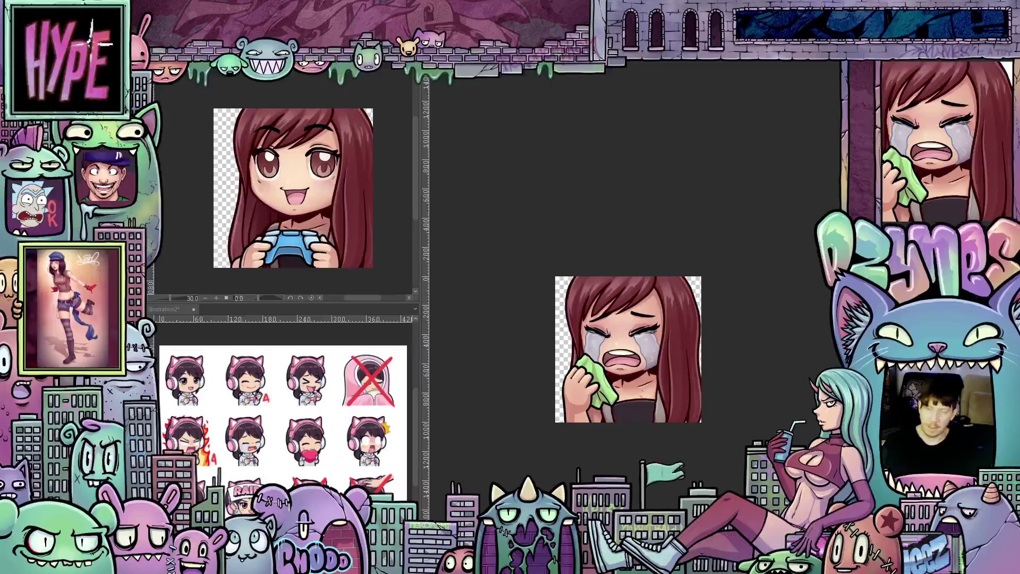
scroll(724, 356, up, 1)
scroll(724, 355, up, 1)
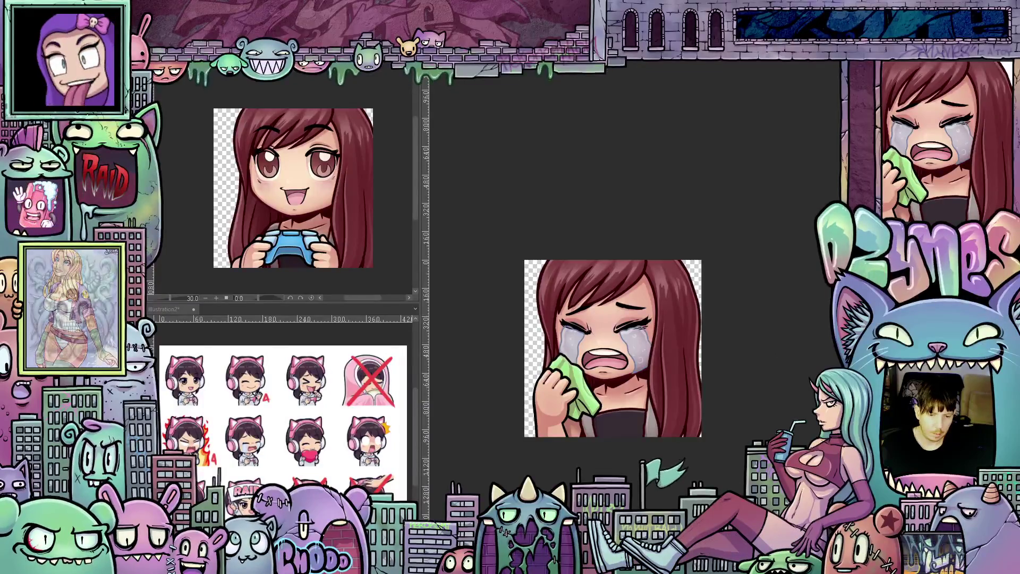
Open Base 01a from the recent files and bring the new canvas into view.
click(157, 77)
mouse_move(162, 87)
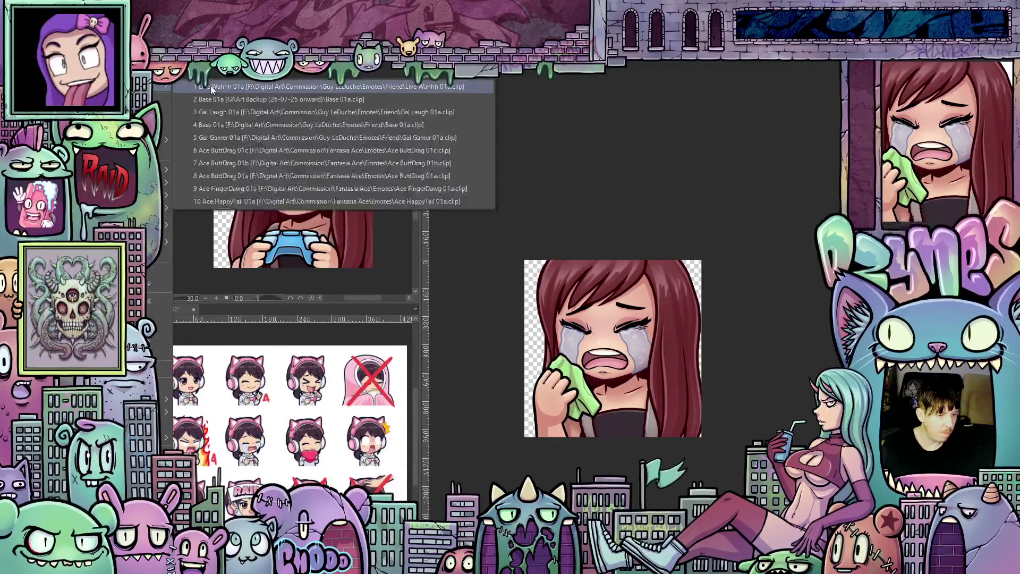
click(228, 99)
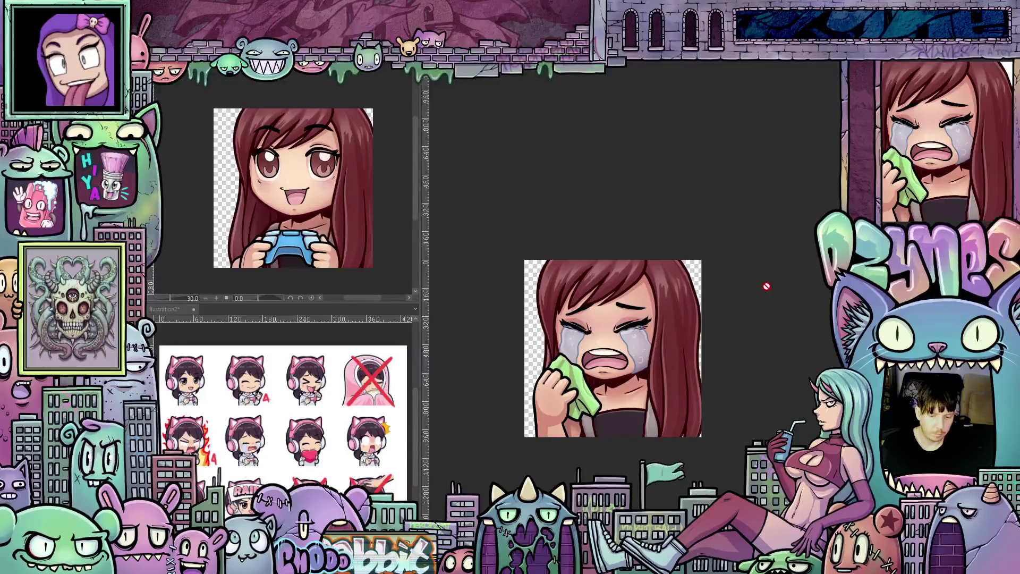
scroll(714, 265, down, 4)
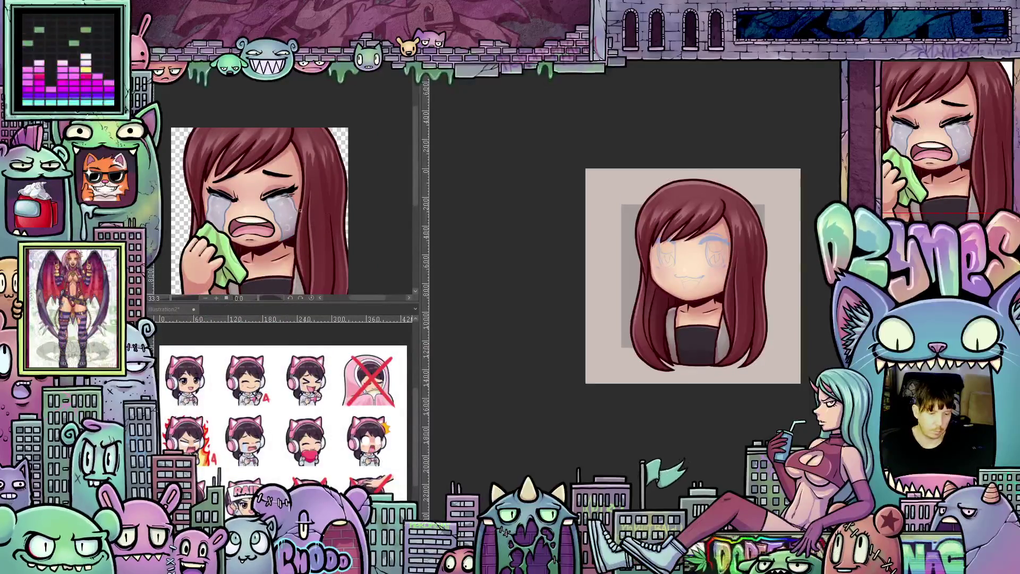
mouse_move(298, 211)
mouse_down()
mouse_move(322, 187)
mouse_move(317, 177)
mouse_up()
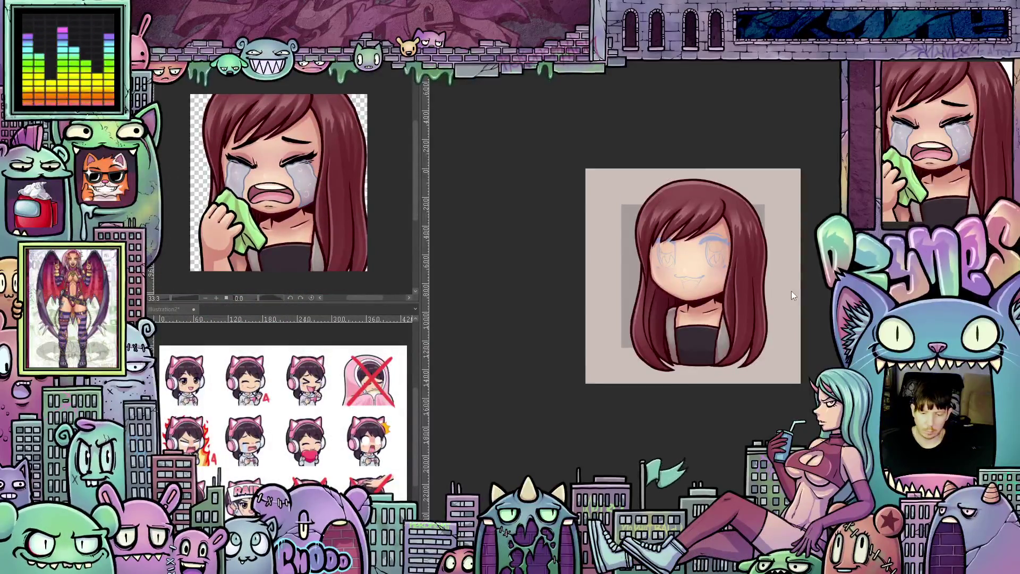
scroll(788, 293, up, 2)
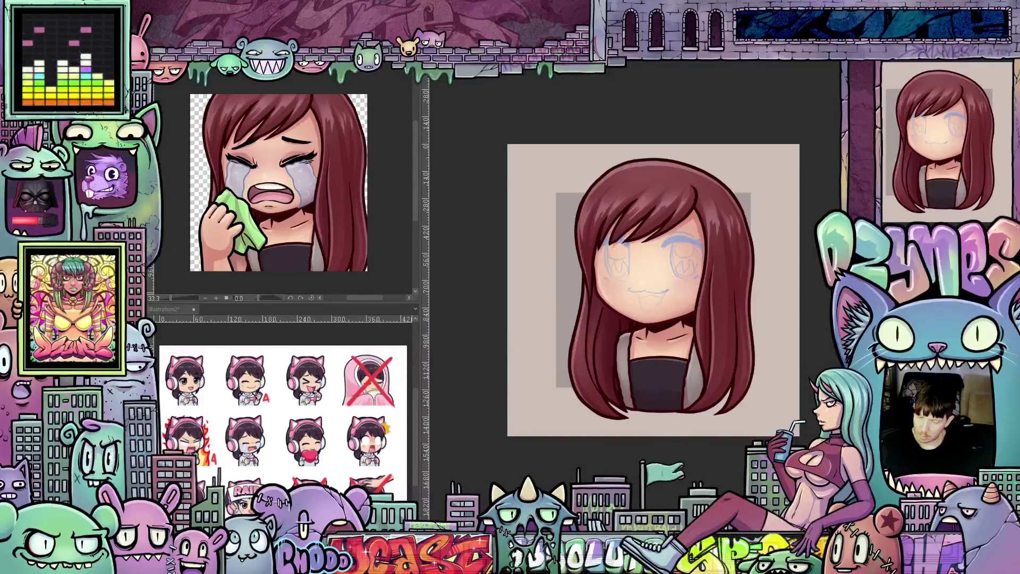
Tilt the chibi drawing slightly around a lowered rotation centre, then rotate it slightly counter-clockwise.
key(ctrl+t)
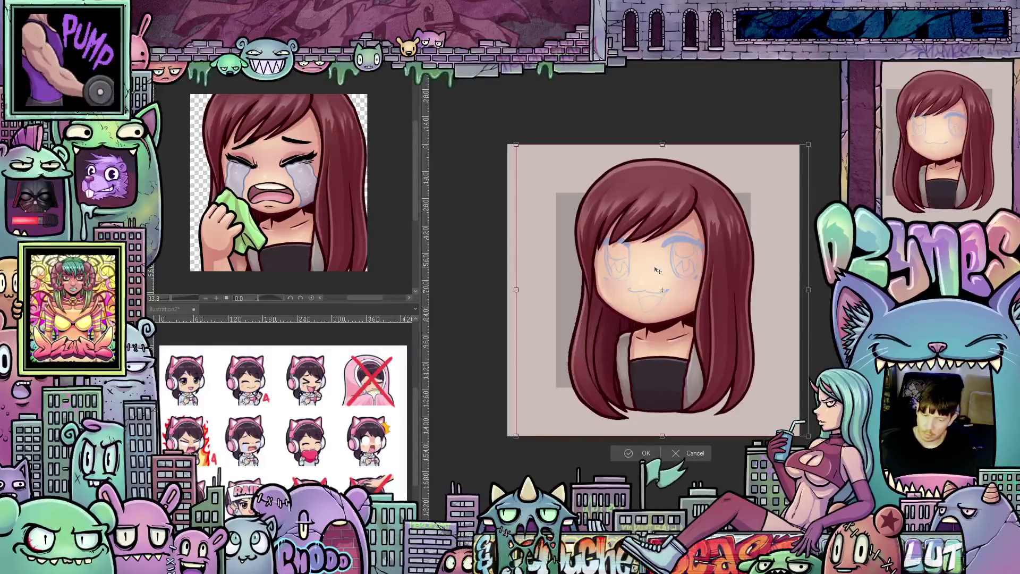
drag(662, 289, 659, 402)
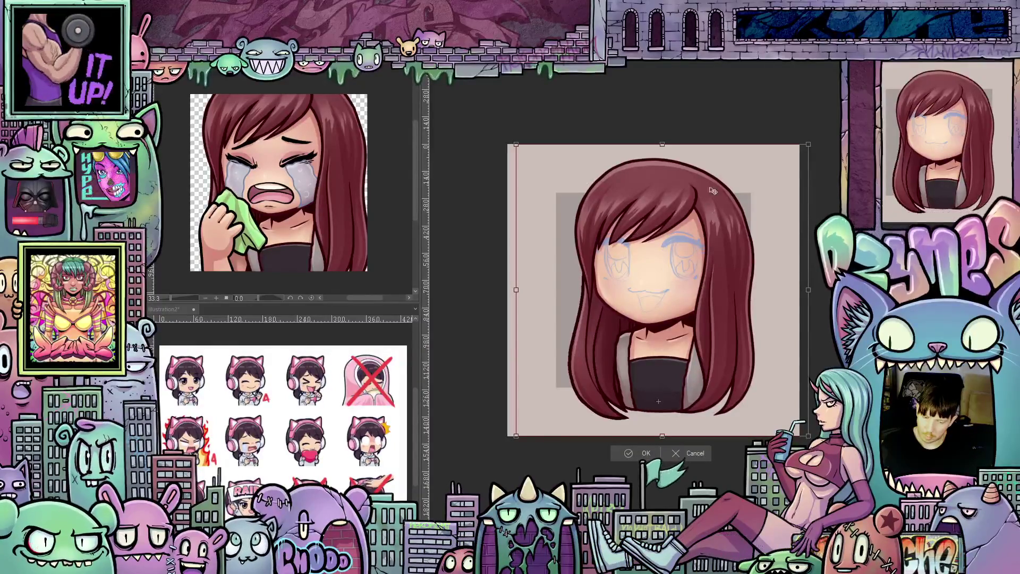
drag(686, 132, 697, 134)
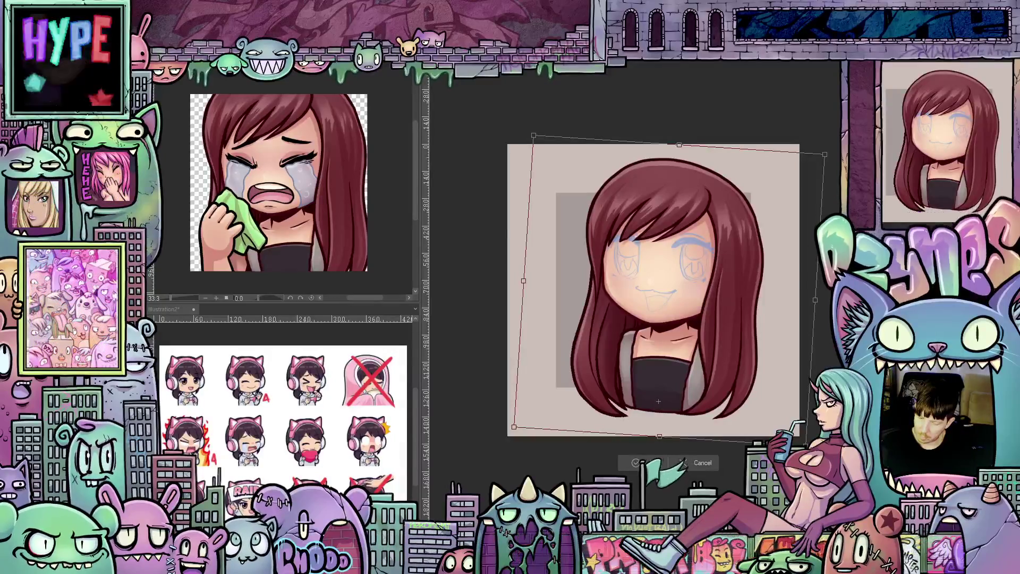
key(p)
click(472, 217)
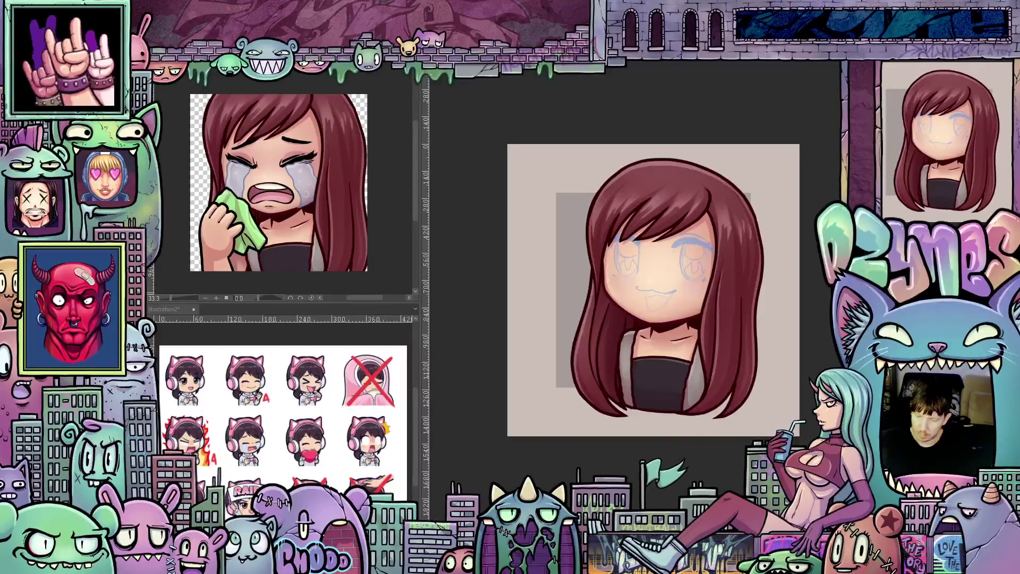
key(ctrl+t)
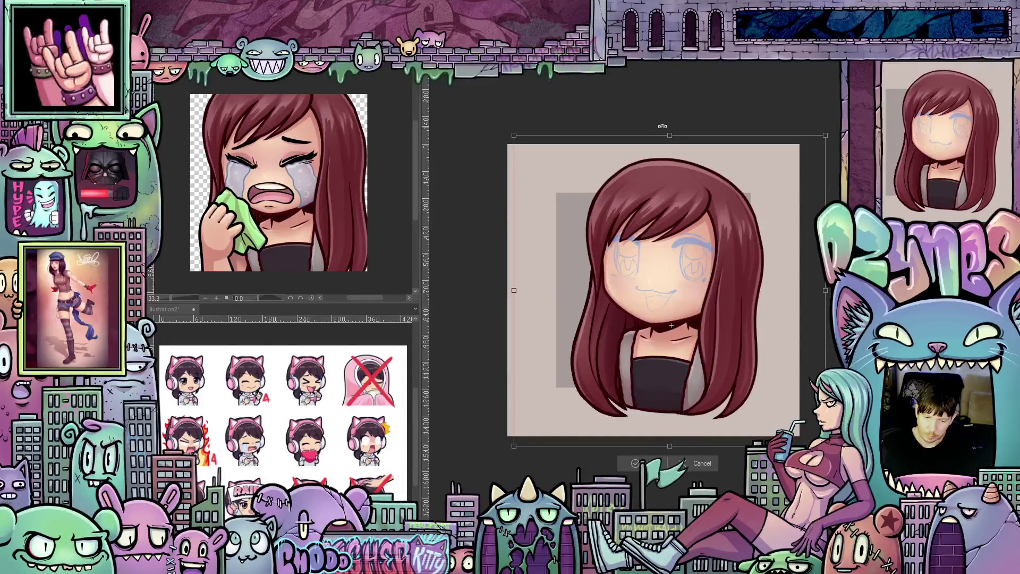
drag(666, 126, 643, 127)
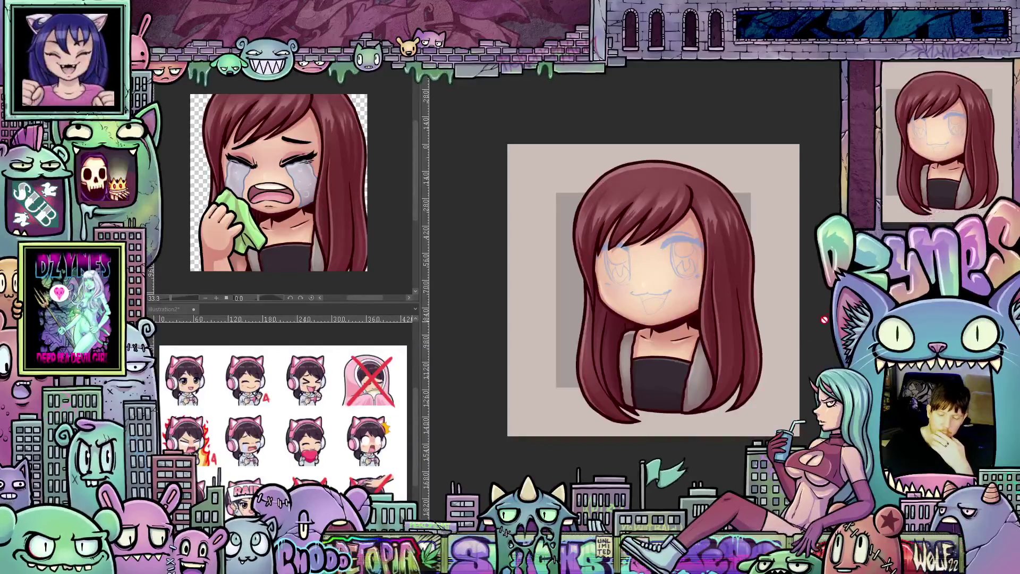
Sketch a blue heart outline beside the girl's chin.
scroll(654, 287, down, 1)
scroll(654, 287, down, 2)
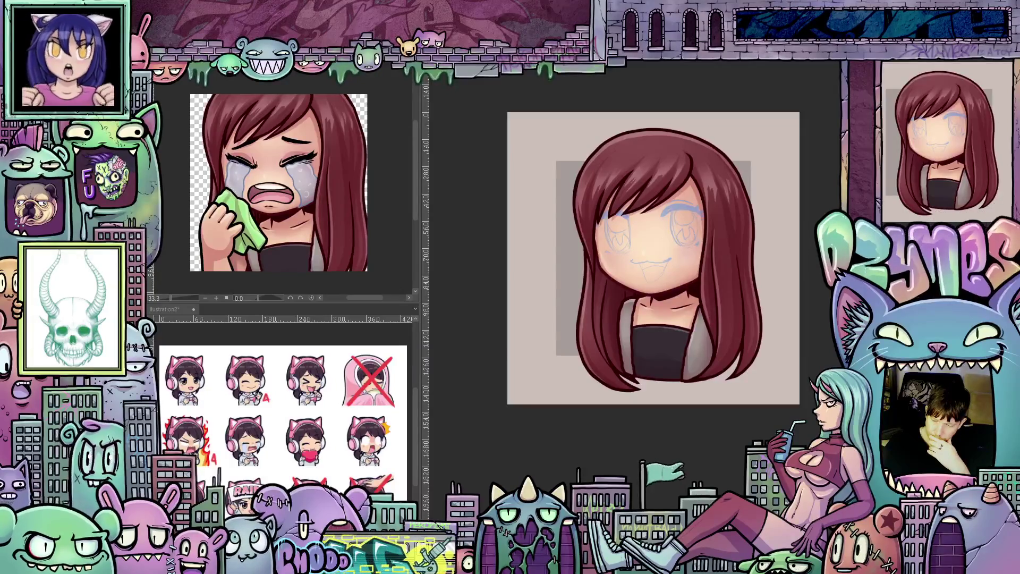
scroll(662, 366, up, 2)
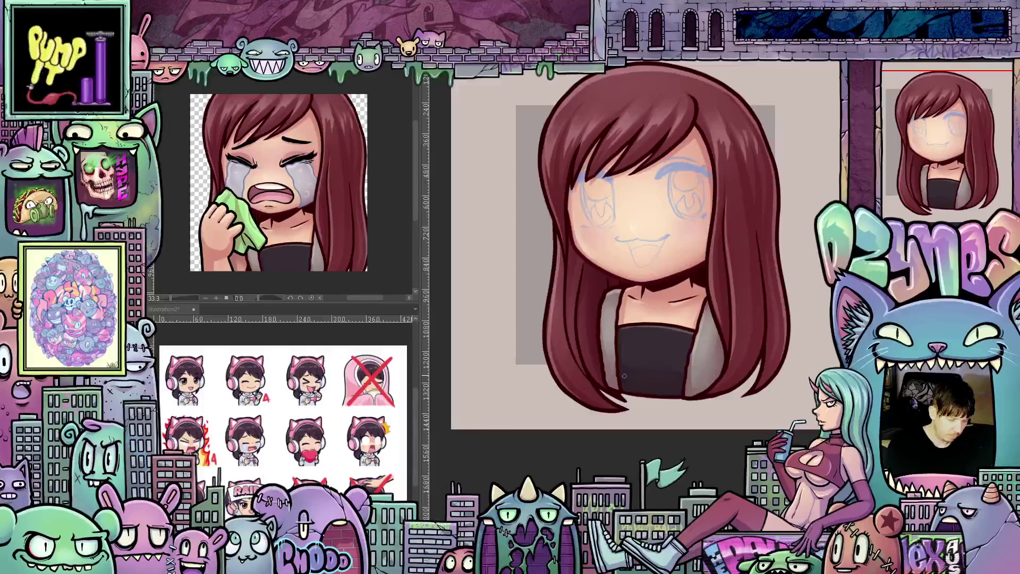
drag(627, 426, 623, 454)
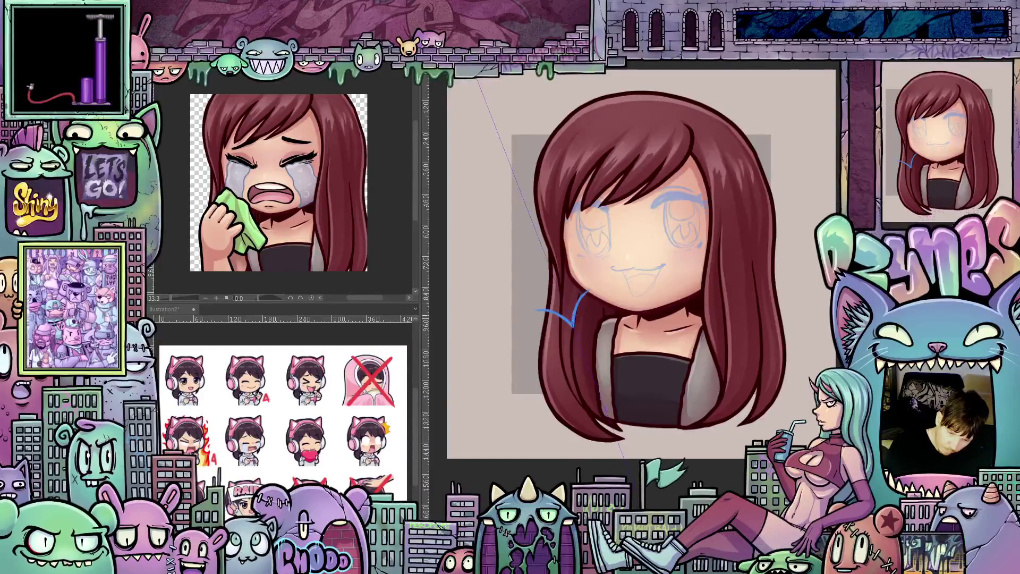
mouse_move(609, 287)
mouse_down()
mouse_move(631, 316)
mouse_move(621, 367)
mouse_up()
drag(518, 327, 564, 388)
mouse_move(622, 366)
mouse_down()
mouse_move(592, 397)
mouse_move(644, 412)
mouse_move(652, 429)
mouse_up()
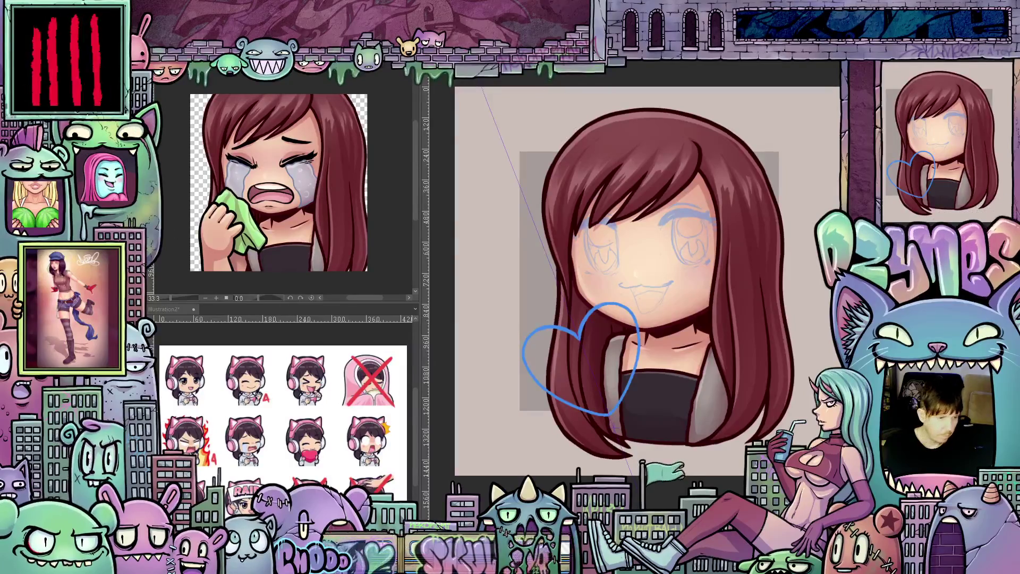
Nudge the heart sketch slightly upward.
drag(606, 404, 605, 396)
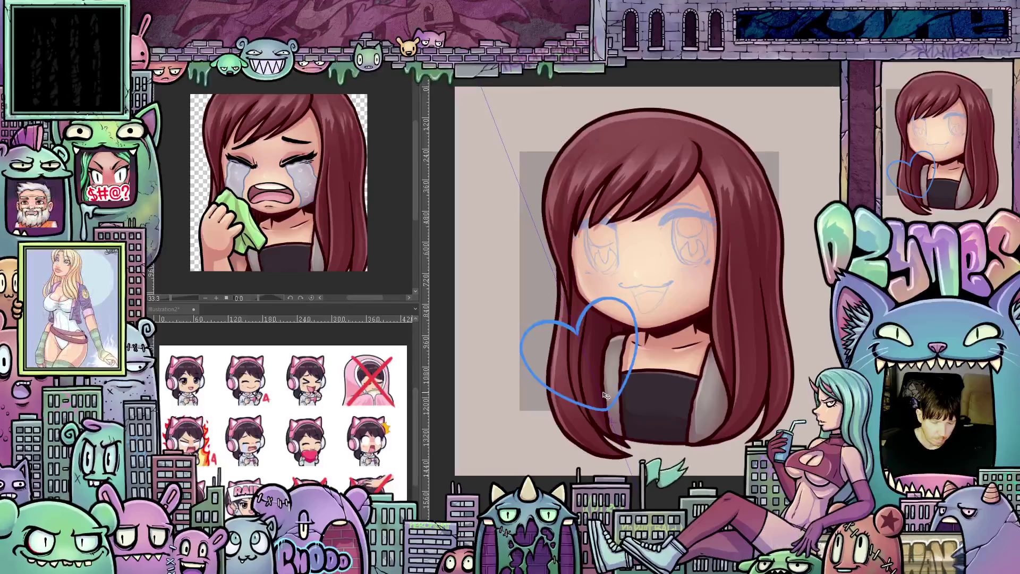
drag(606, 396, 606, 394)
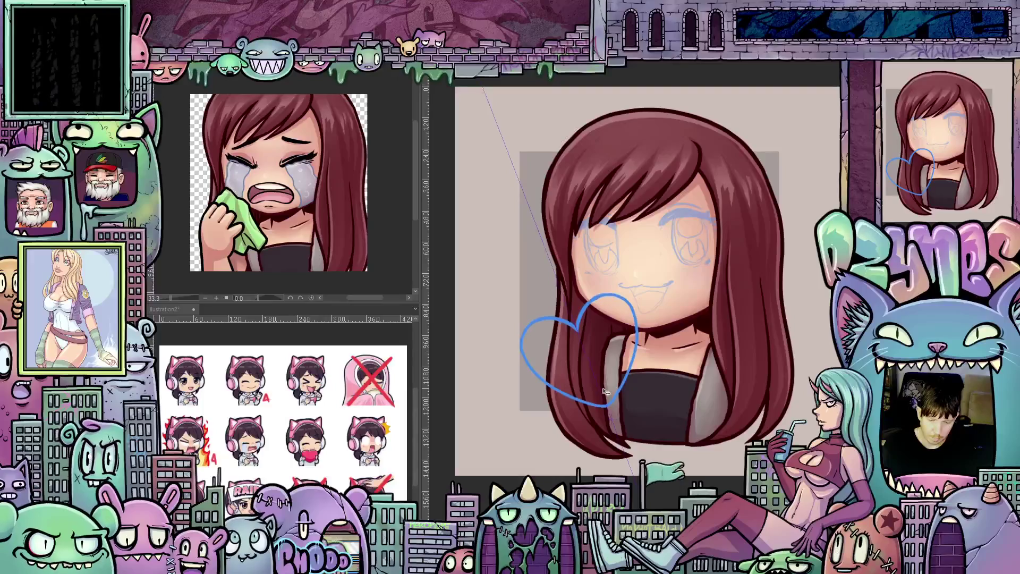
drag(606, 394, 606, 393)
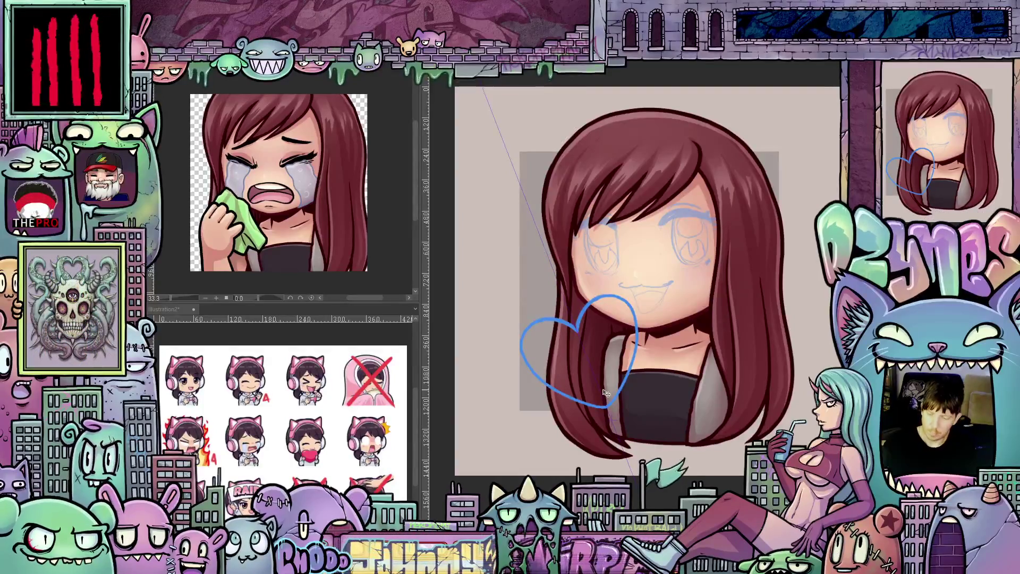
key(ctrl+t)
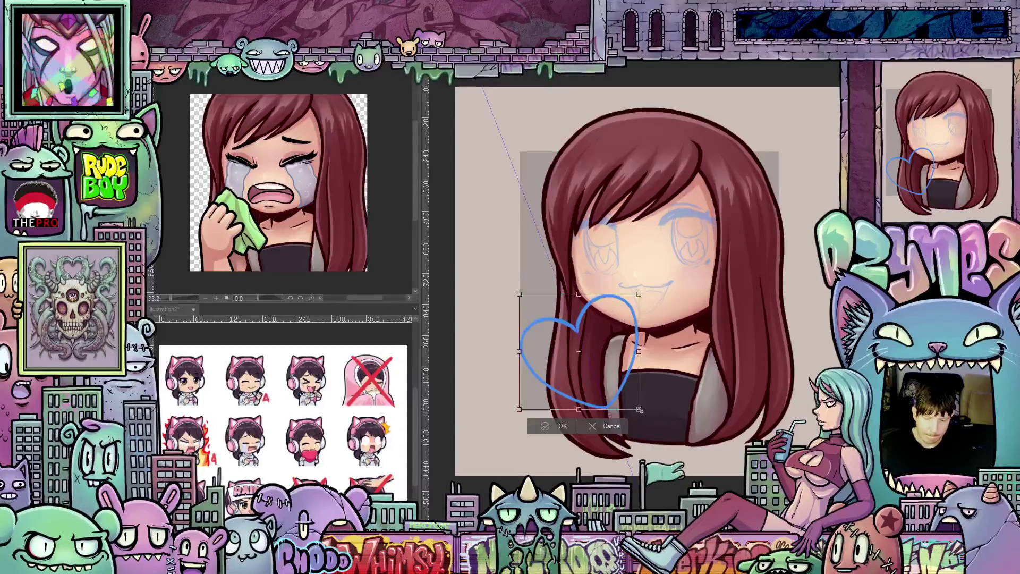
Enlarge the heart slightly and undo the stray stroke over her right eye.
drag(641, 407, 643, 413)
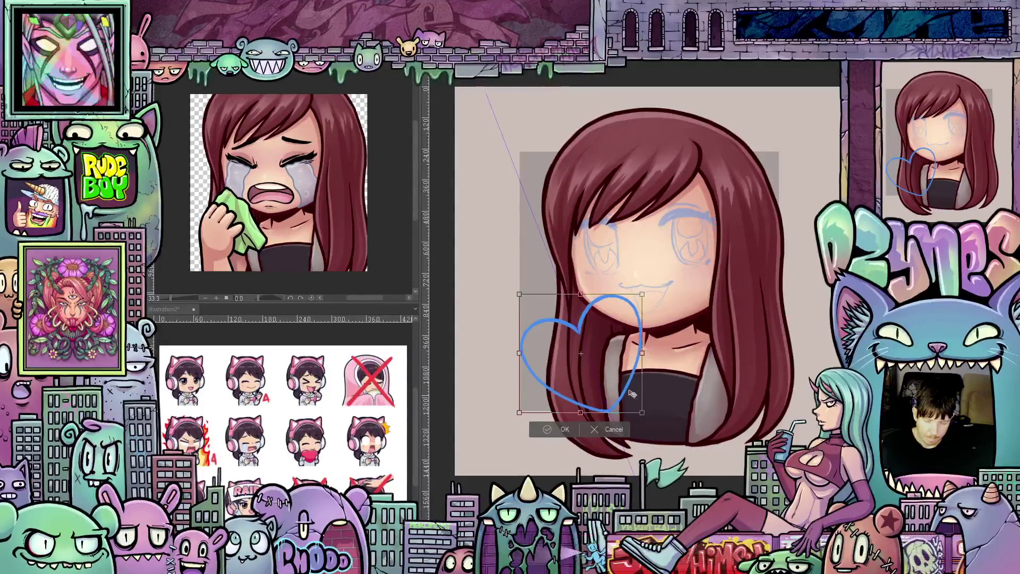
click(566, 430)
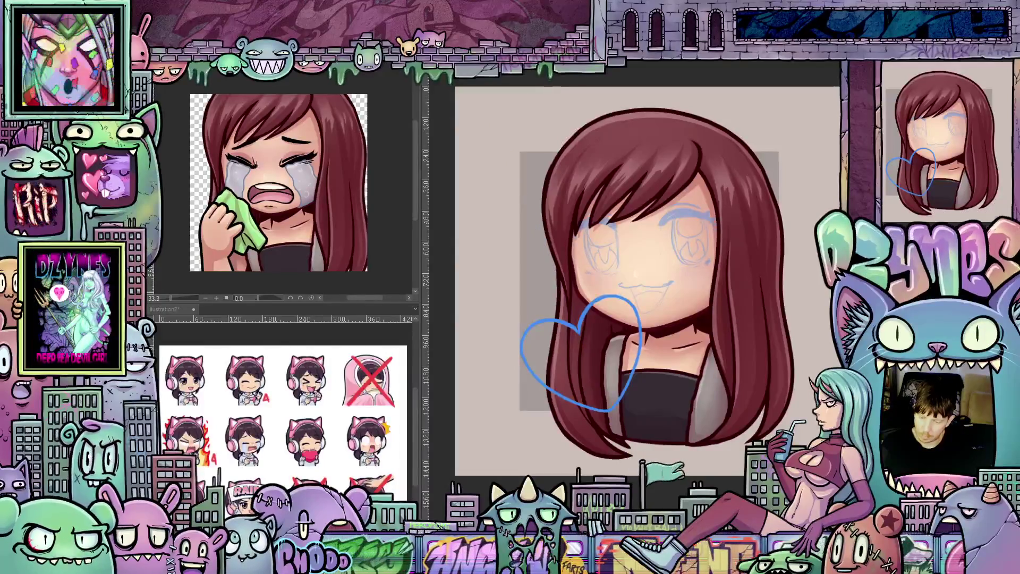
key(ctrl+z)
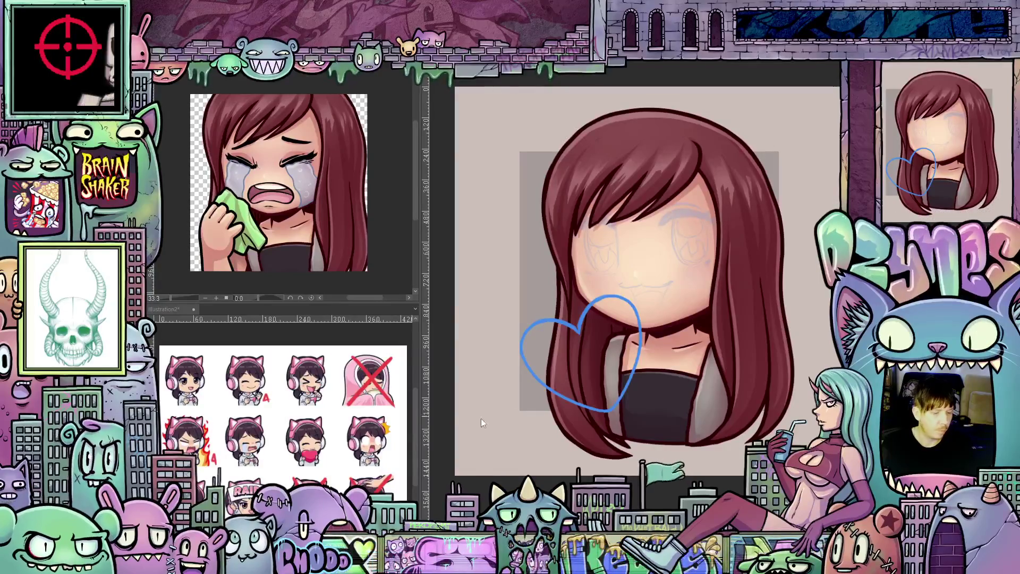
Zoom in and tilt the view to a comfortable angle on the face.
scroll(649, 271, up, 1)
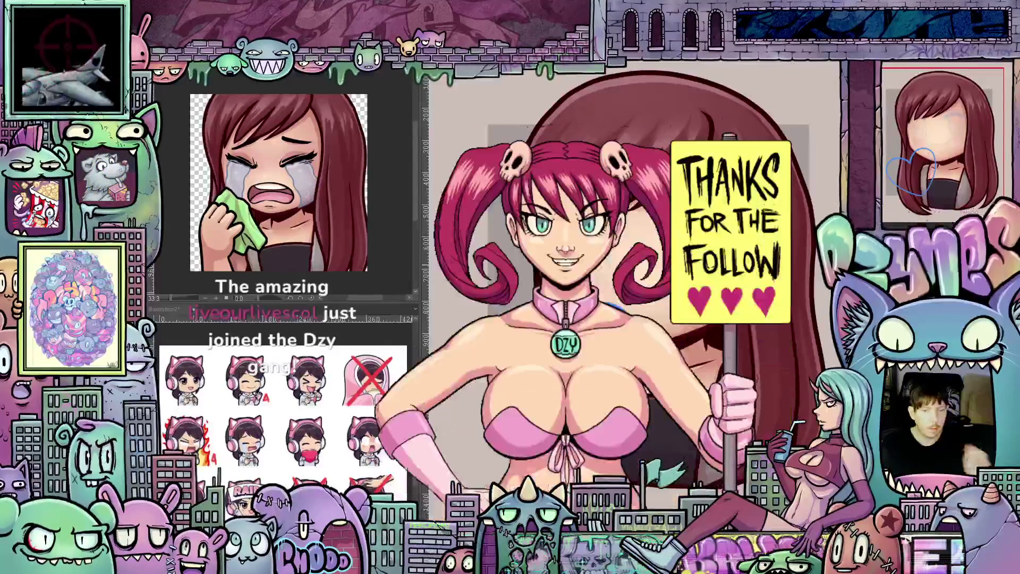
scroll(658, 291, up, 1)
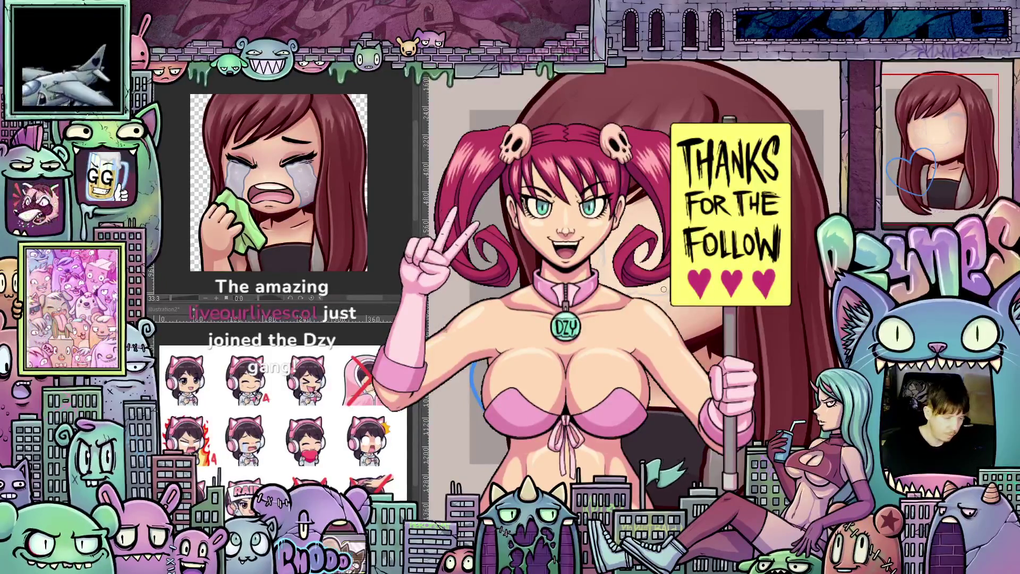
mouse_move(664, 289)
mouse_down()
mouse_move(709, 331)
mouse_move(651, 382)
mouse_move(574, 378)
mouse_move(521, 322)
mouse_move(525, 245)
mouse_up()
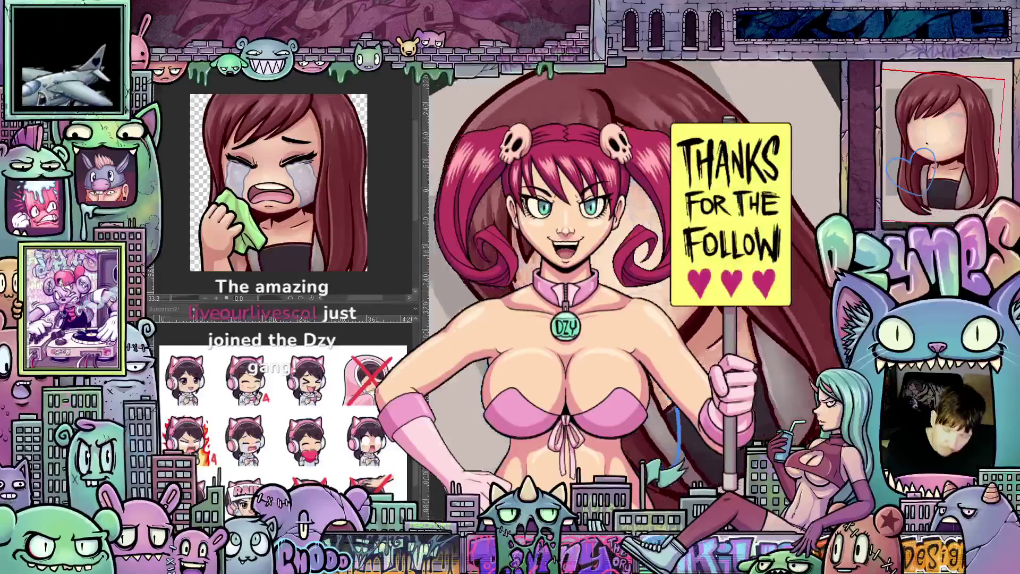
mouse_move(525, 245)
mouse_down()
mouse_move(600, 313)
mouse_move(644, 288)
mouse_up()
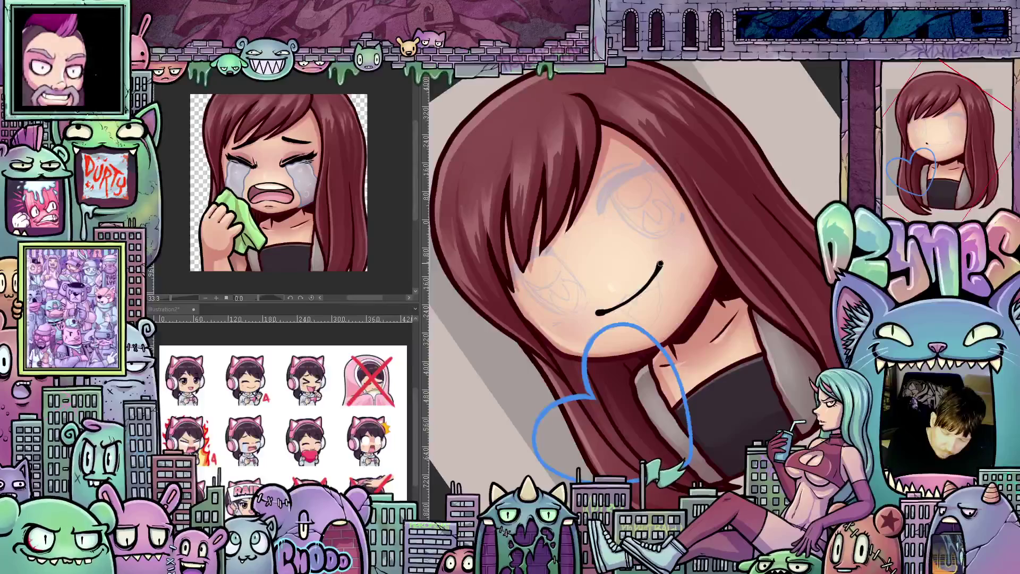
Ink the first closed eye as a curved arc with a thickened end and lash flick.
key(ctrl+0)
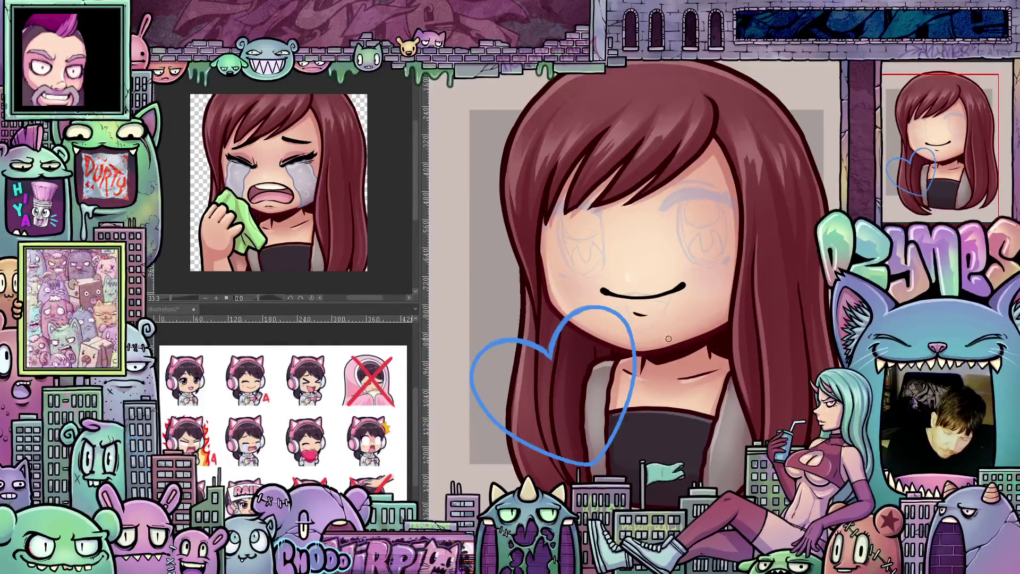
mouse_move(636, 315)
mouse_down()
mouse_move(725, 317)
mouse_move(723, 301)
mouse_up()
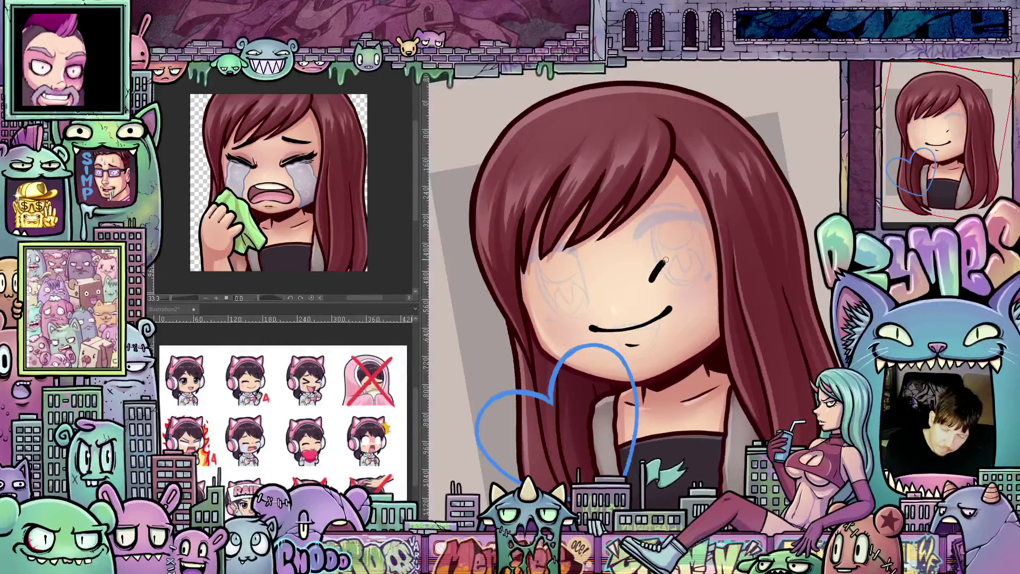
drag(686, 250, 710, 260)
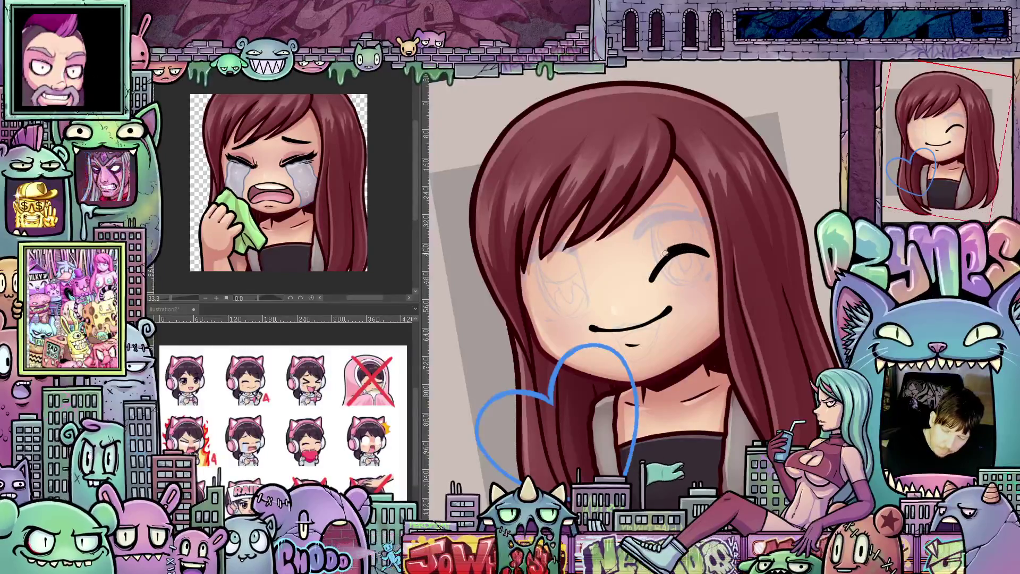
drag(649, 264, 661, 254)
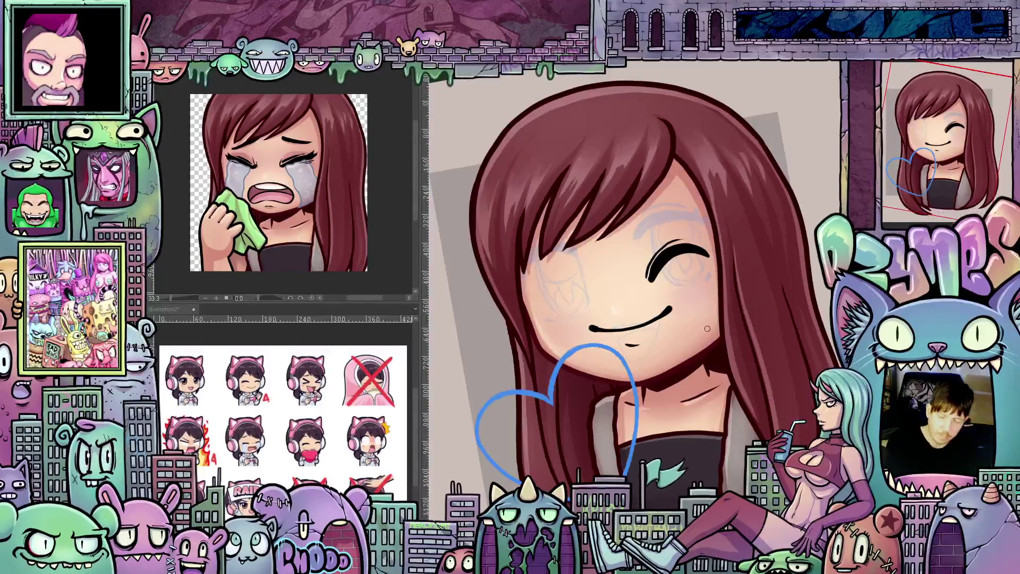
drag(709, 260, 712, 253)
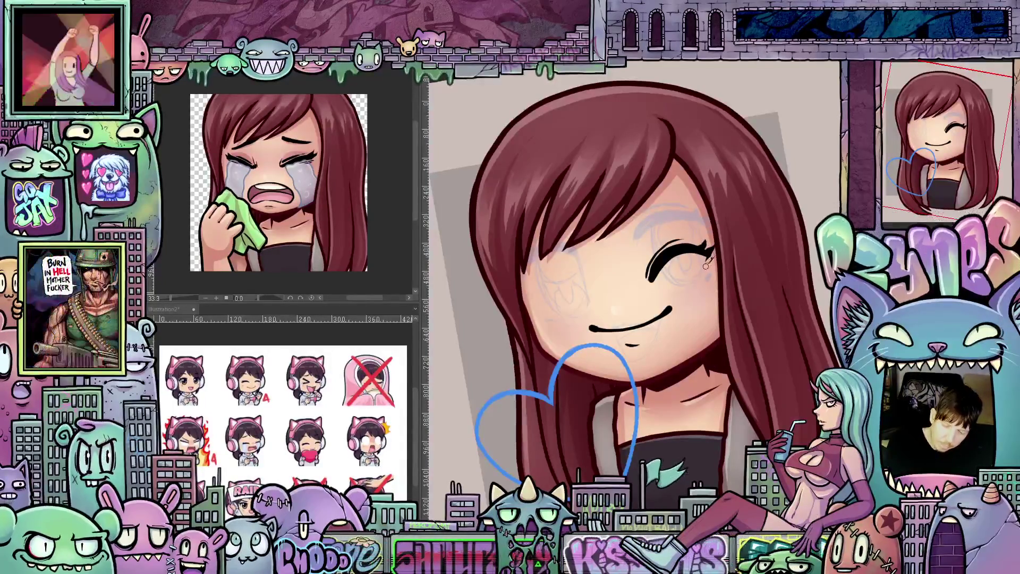
Ink the other closed eye as a curved arc, rotating the view around the face.
drag(696, 309, 721, 324)
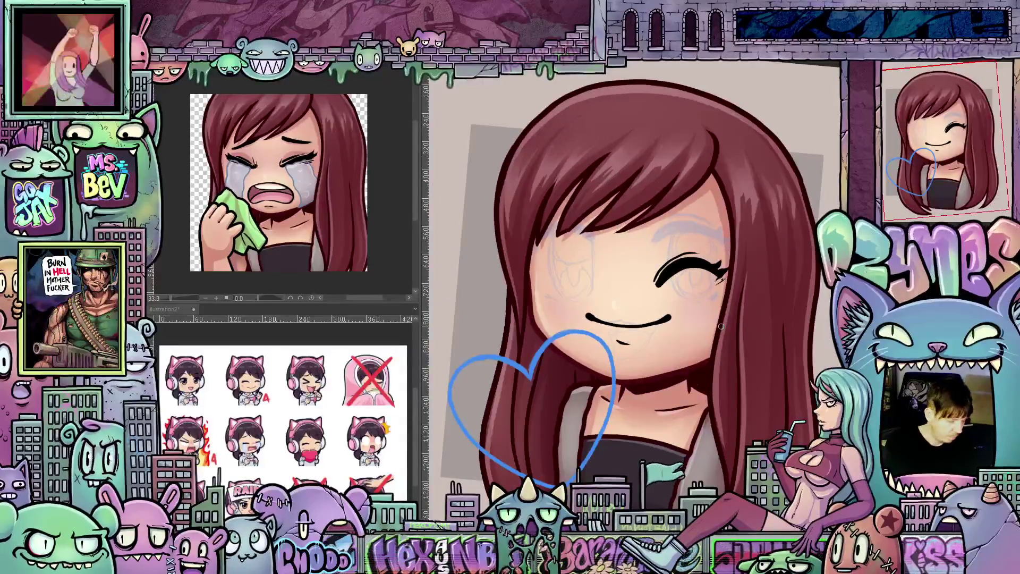
drag(722, 331, 680, 271)
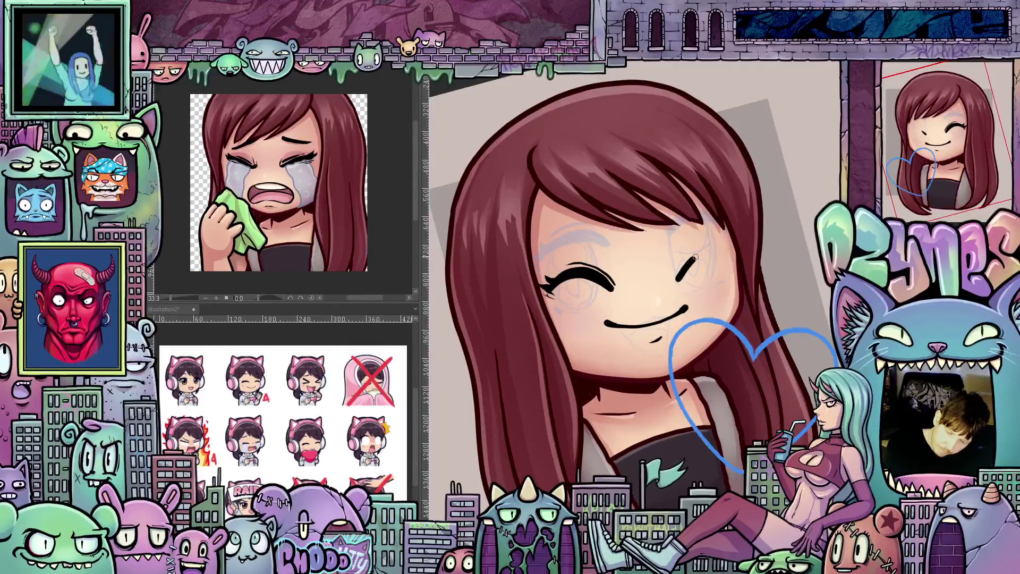
mouse_move(695, 257)
mouse_down()
mouse_move(714, 250)
mouse_move(686, 254)
mouse_up()
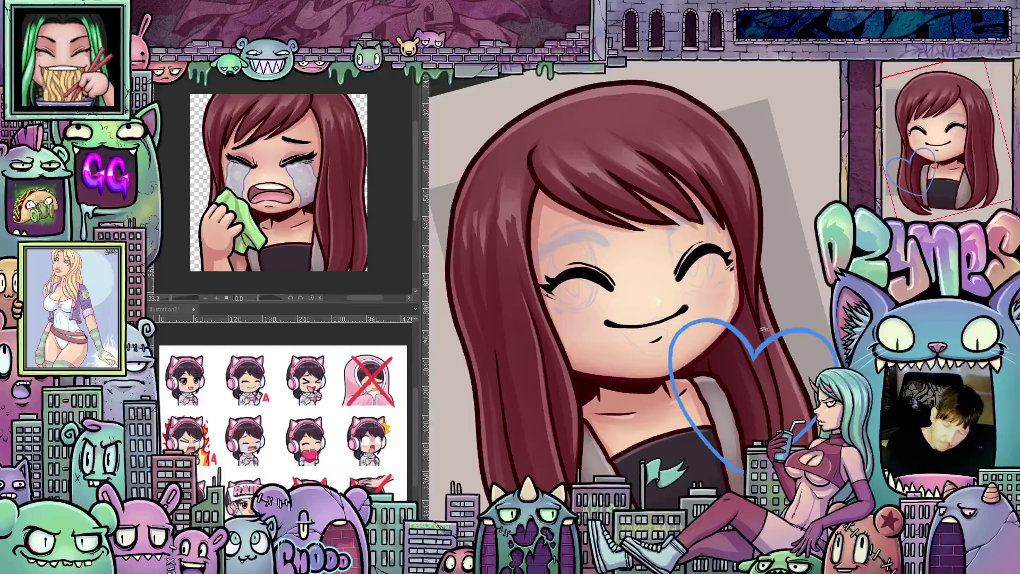
mouse_move(764, 329)
mouse_down()
mouse_move(764, 388)
mouse_move(800, 228)
mouse_up()
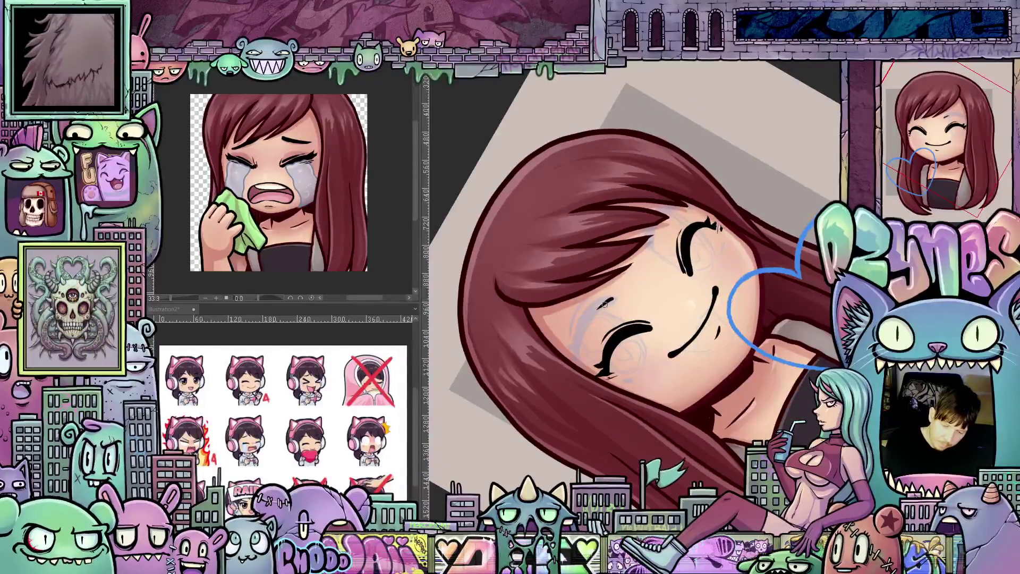
drag(595, 311, 575, 345)
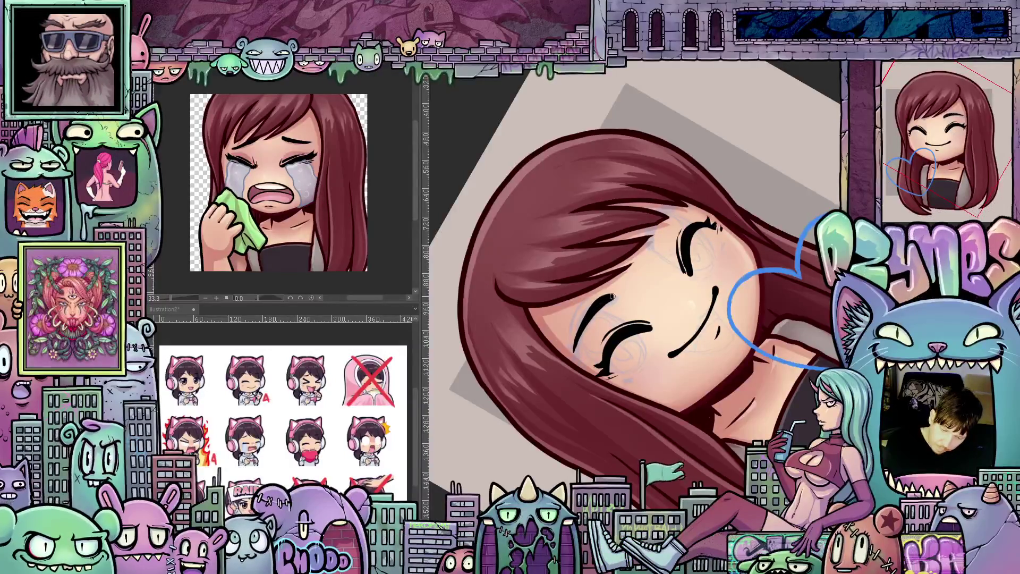
key(ctrl+@)
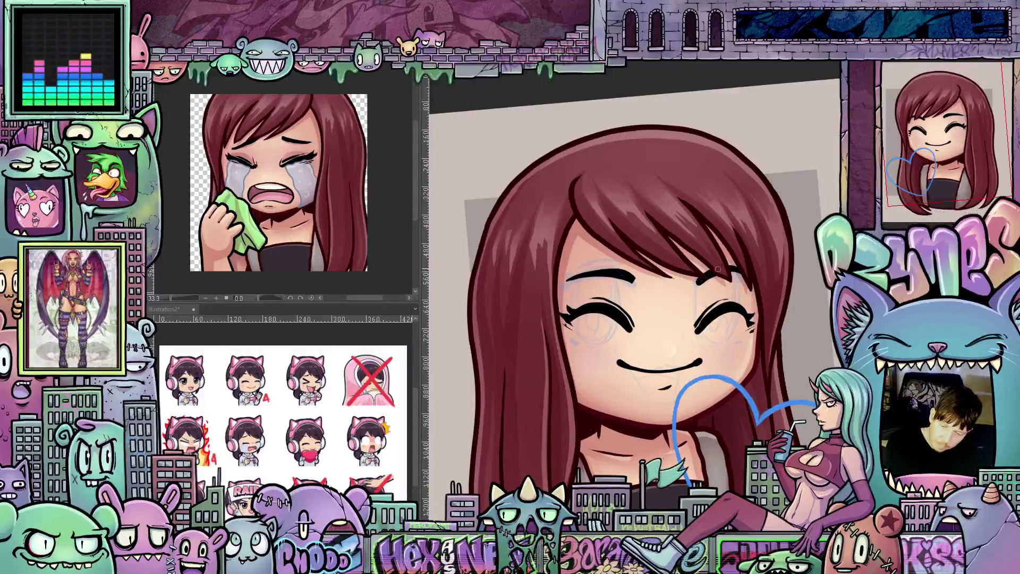
drag(762, 317, 597, 286)
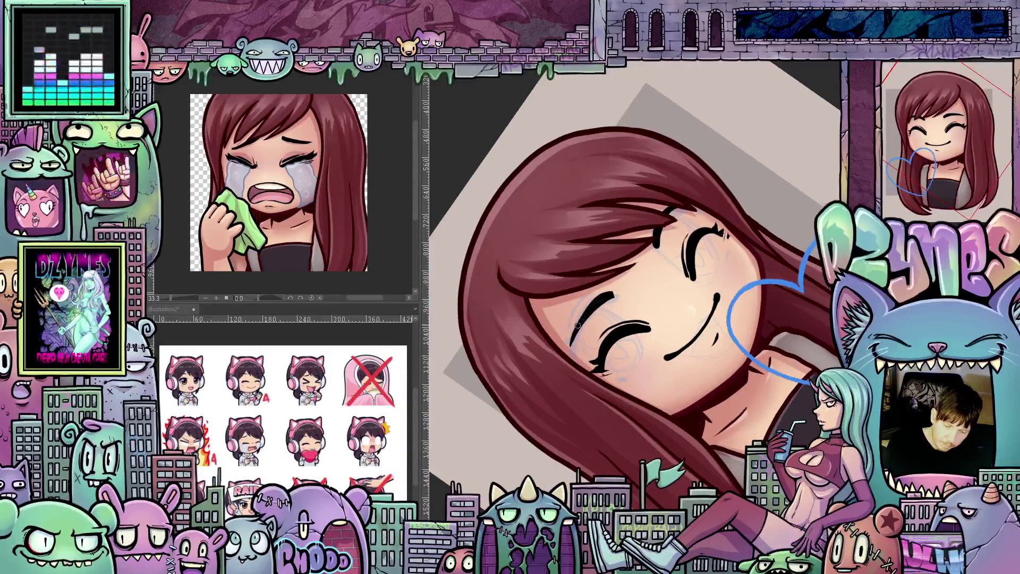
drag(725, 305, 700, 291)
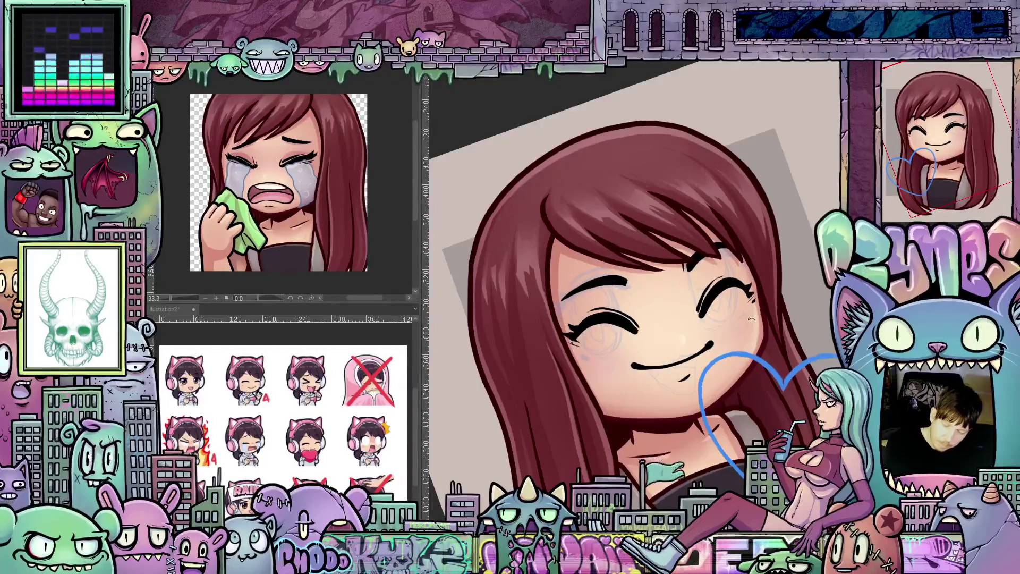
drag(685, 284, 721, 315)
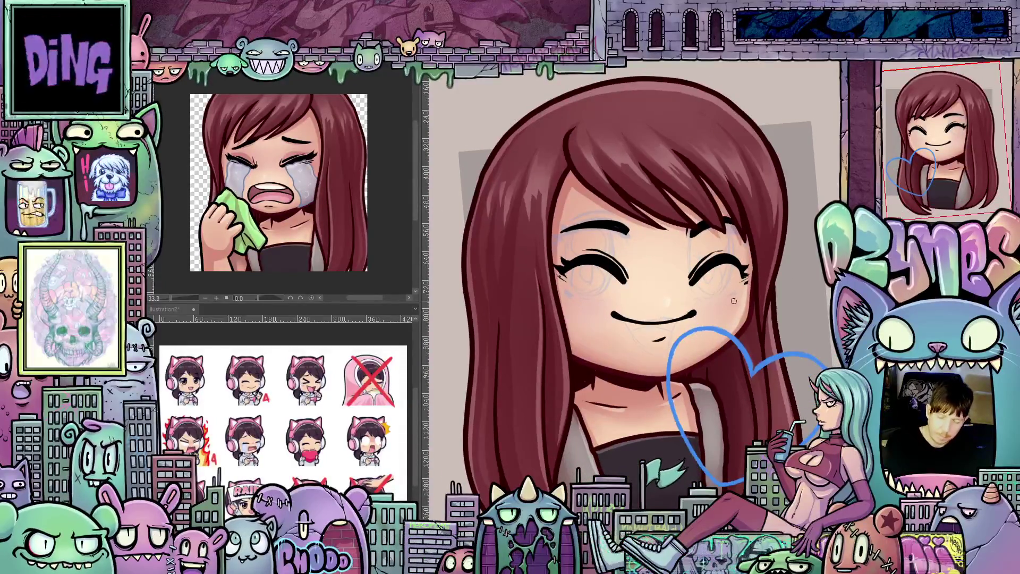
drag(768, 292, 815, 306)
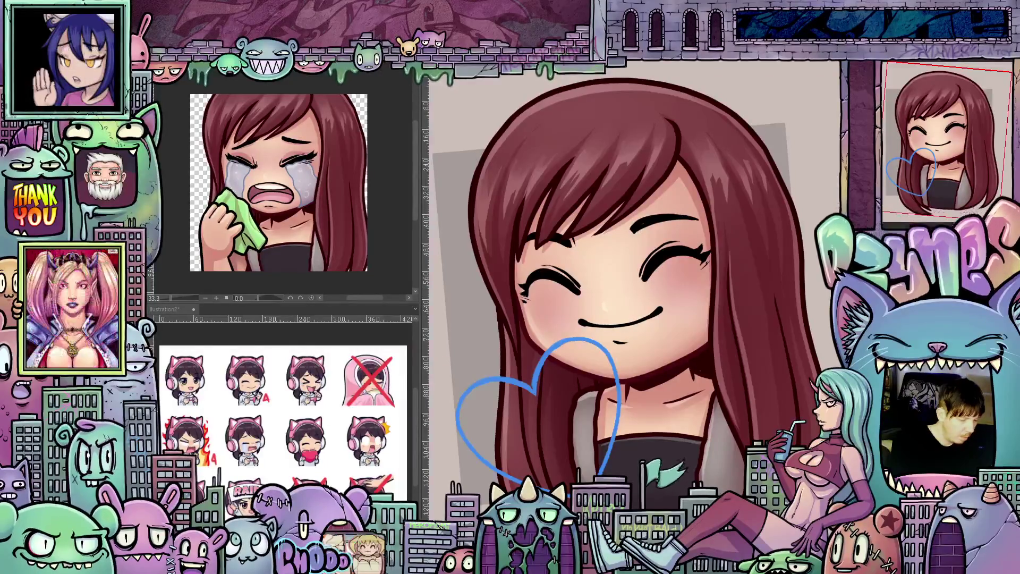
Darken and thicken the right eyebrow, rotating the view around the smiling face.
drag(611, 277, 630, 249)
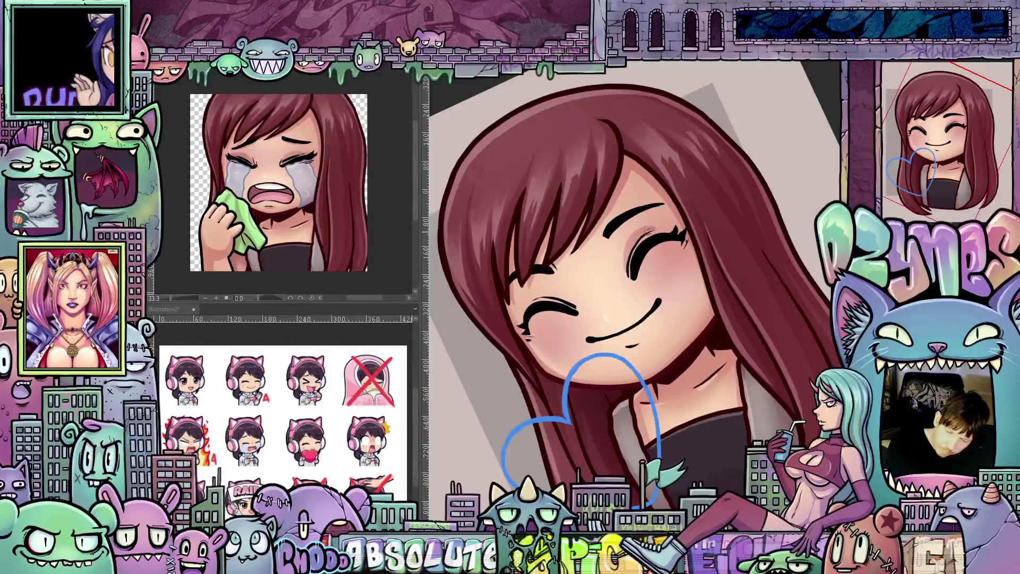
drag(664, 228, 631, 298)
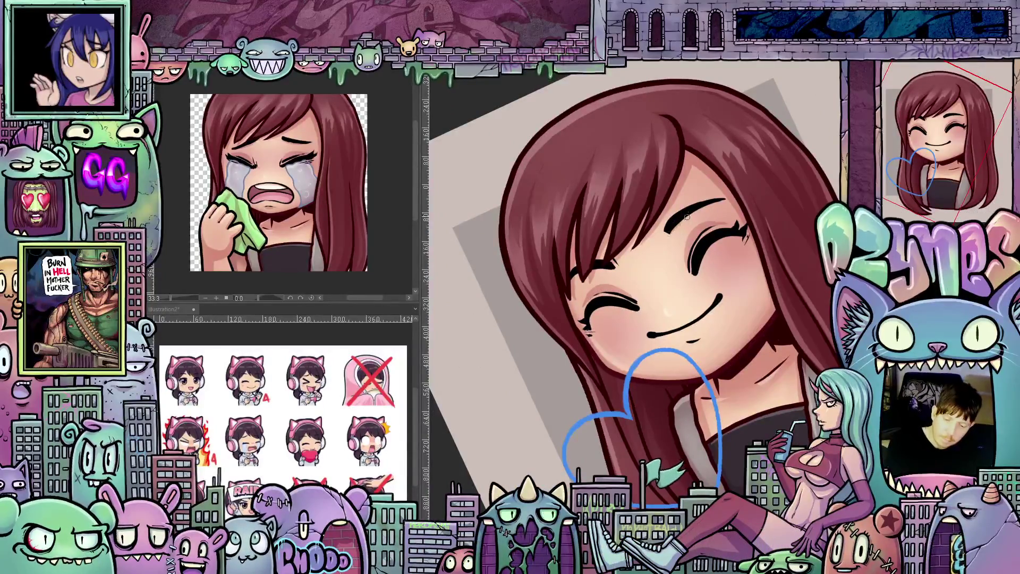
mouse_move(687, 217)
mouse_down()
mouse_move(709, 206)
mouse_move(699, 260)
mouse_move(716, 338)
mouse_up()
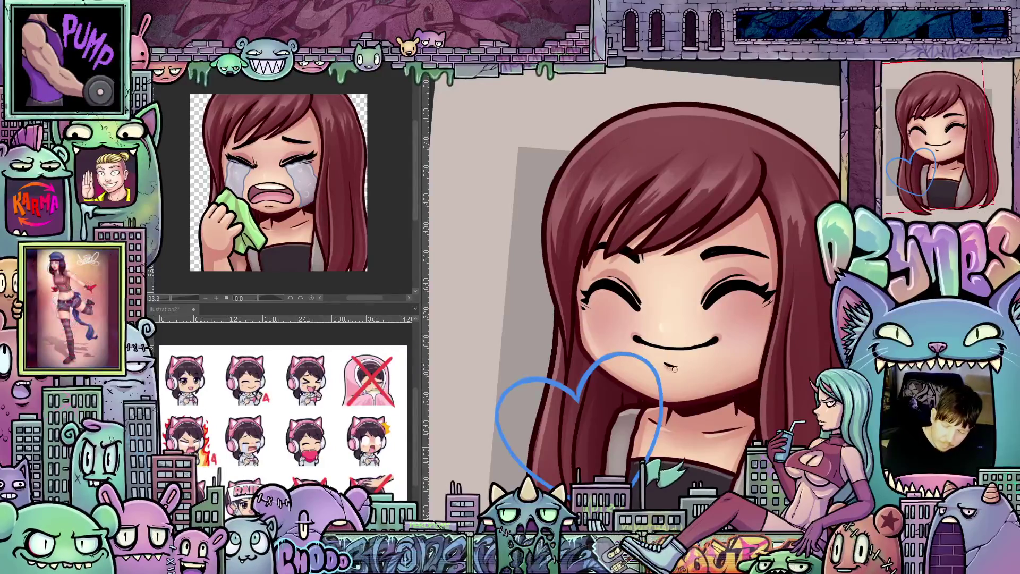
drag(667, 366, 770, 338)
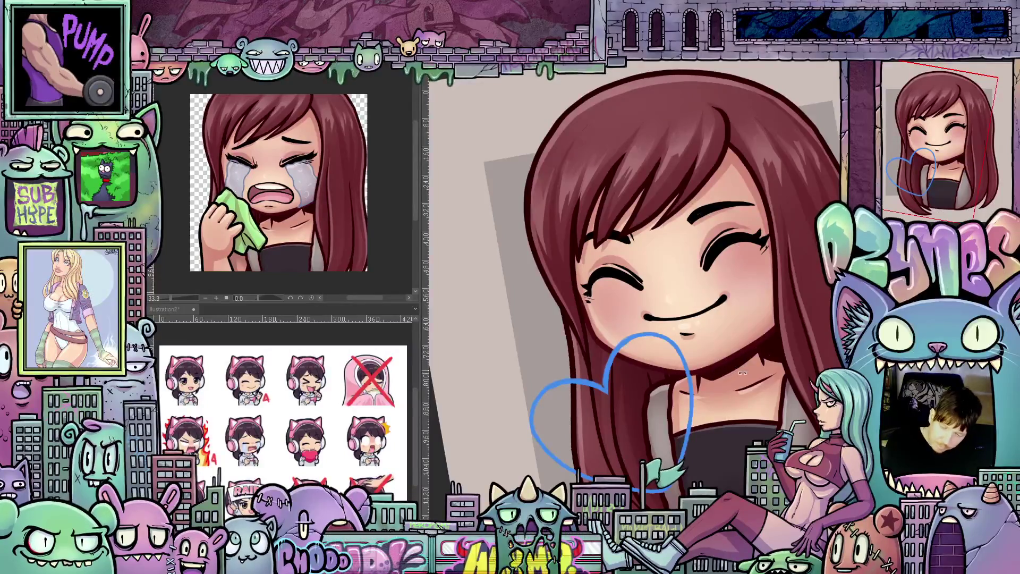
mouse_move(677, 328)
mouse_down()
mouse_move(751, 377)
mouse_move(690, 315)
mouse_up()
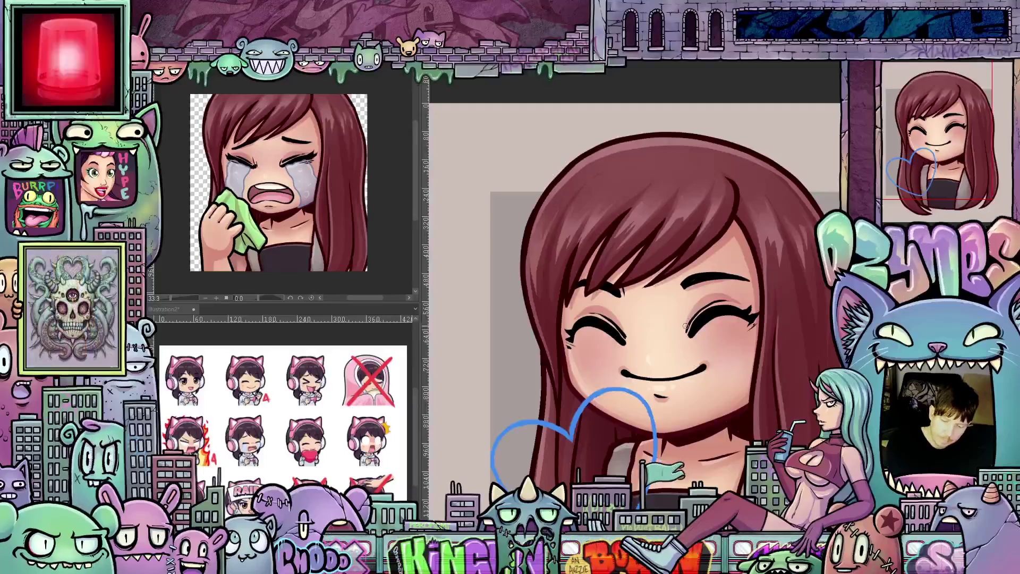
mouse_move(755, 376)
mouse_down()
mouse_move(618, 328)
mouse_move(712, 378)
mouse_move(710, 365)
mouse_up()
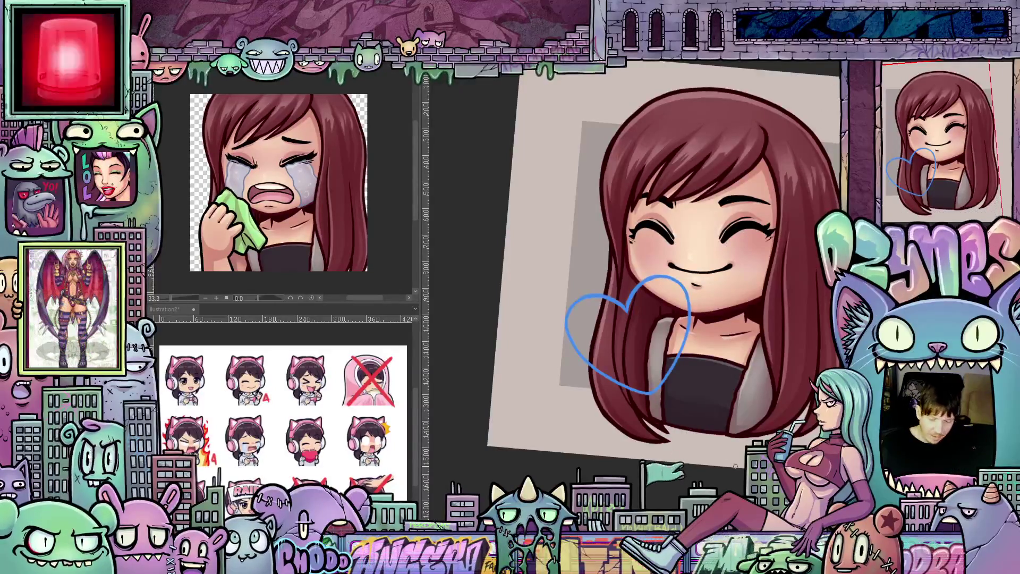
Zoom in on the face and heart and rotate the view about 25 degrees clockwise.
drag(704, 392, 735, 443)
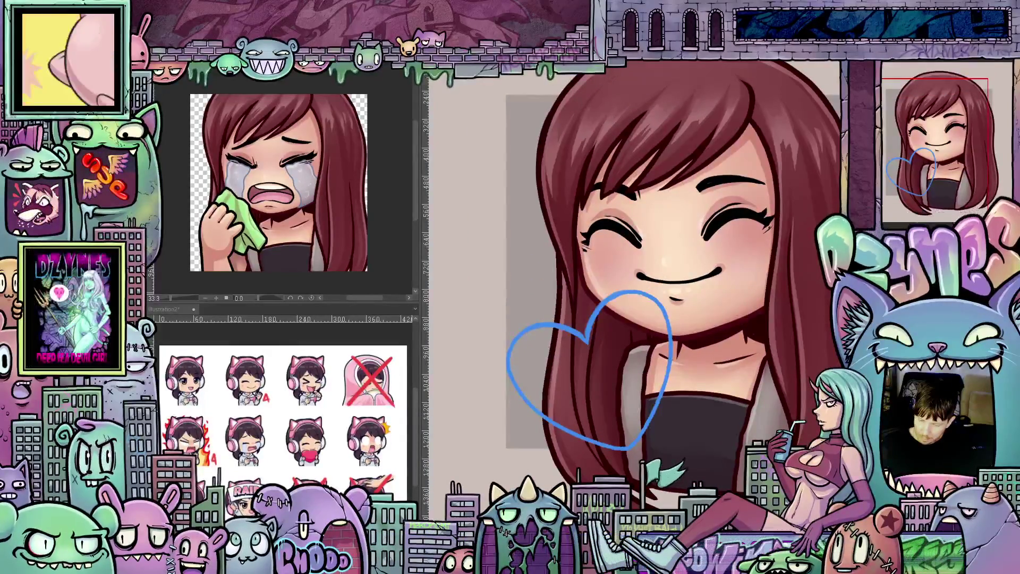
drag(635, 466, 591, 430)
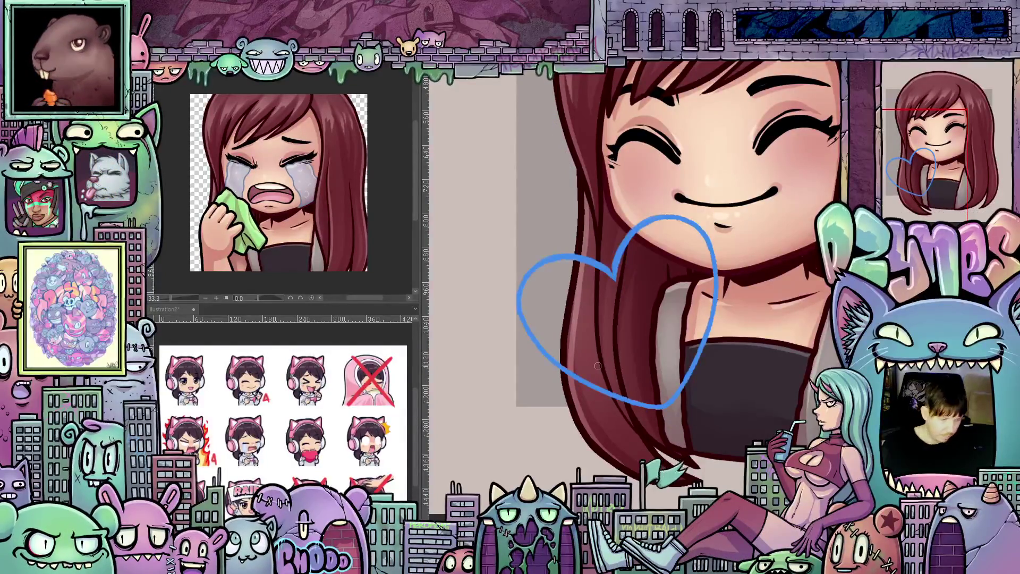
mouse_move(500, 404)
mouse_down()
mouse_move(534, 352)
mouse_move(525, 343)
mouse_move(534, 307)
mouse_move(548, 335)
mouse_move(565, 325)
mouse_move(575, 340)
mouse_move(579, 378)
mouse_up()
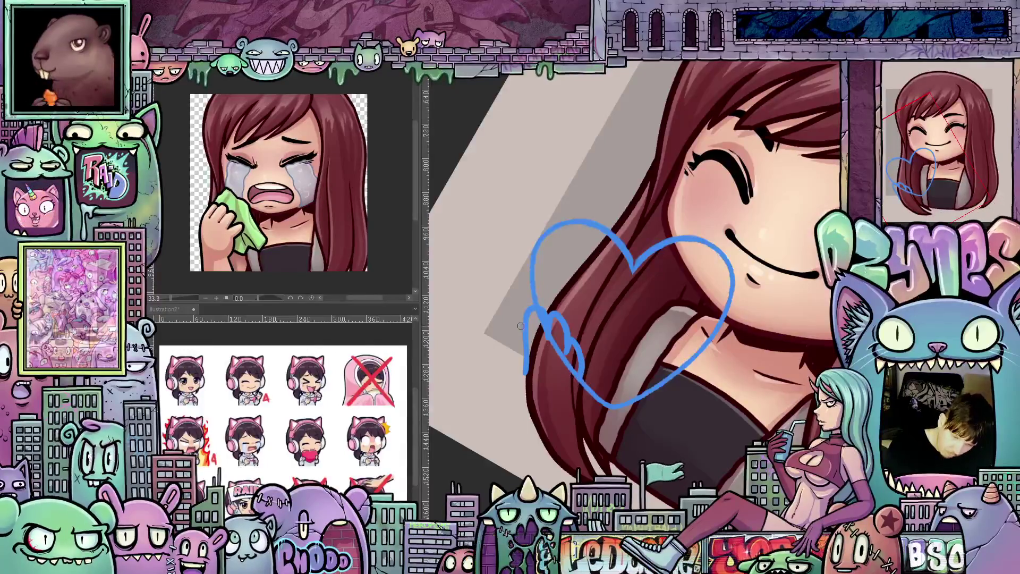
Sketch a curved finger stroke below the heart and rough circles for the second hand over the chest.
drag(511, 342, 520, 315)
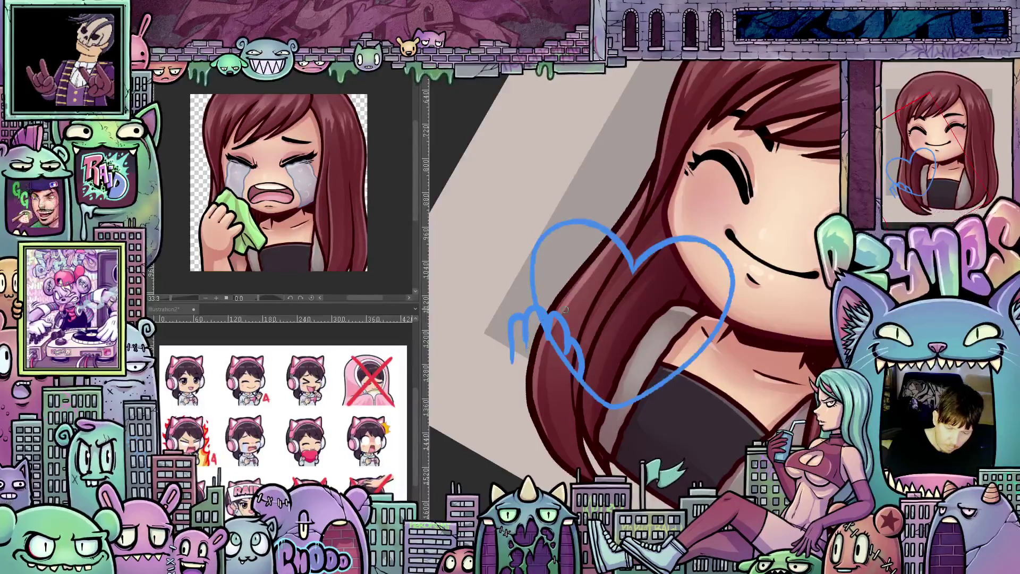
mouse_move(523, 345)
mouse_down()
mouse_move(704, 386)
mouse_move(607, 422)
mouse_up()
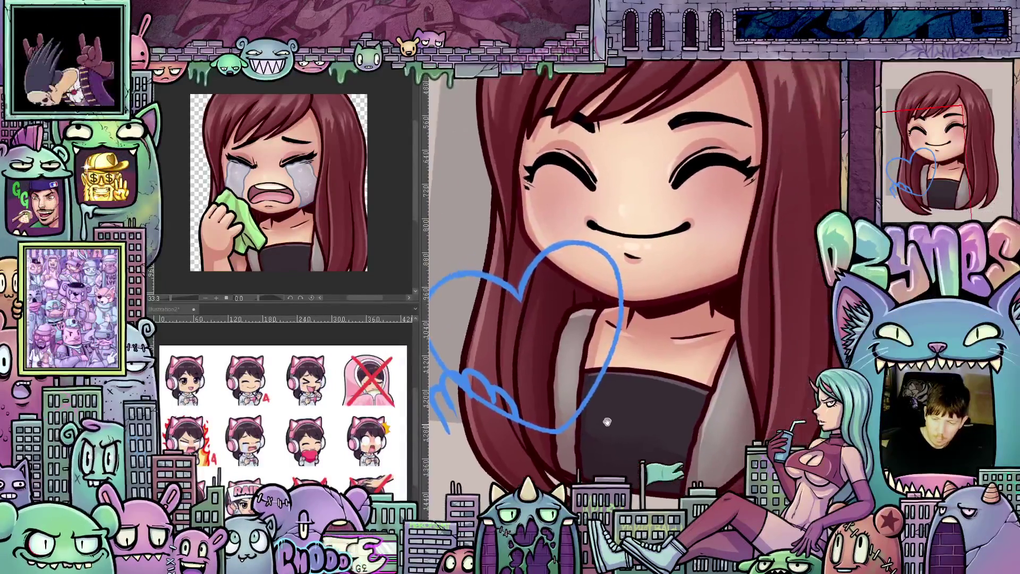
mouse_move(666, 436)
mouse_down()
mouse_move(645, 438)
mouse_move(664, 424)
mouse_up()
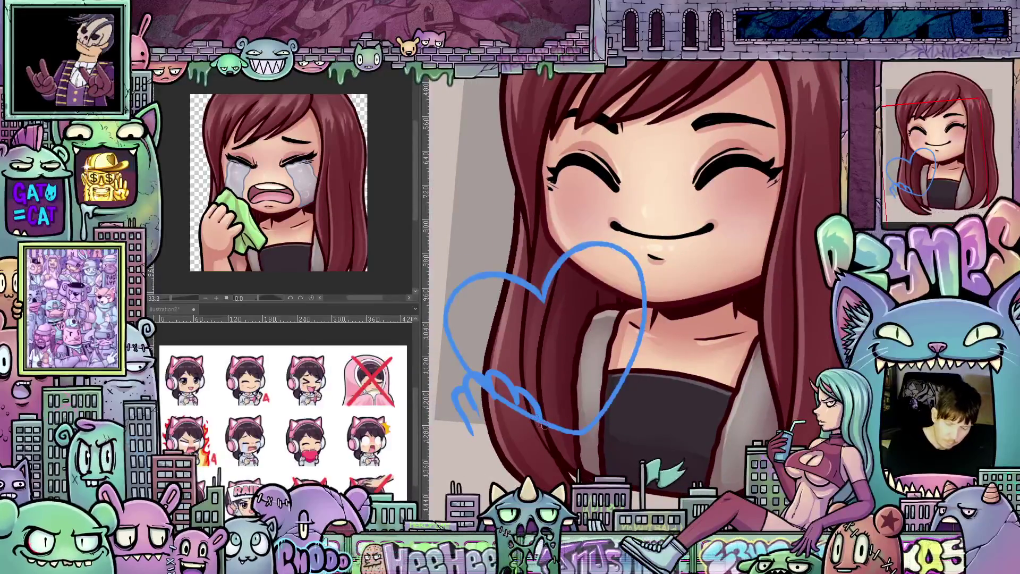
key(ctrl+z)
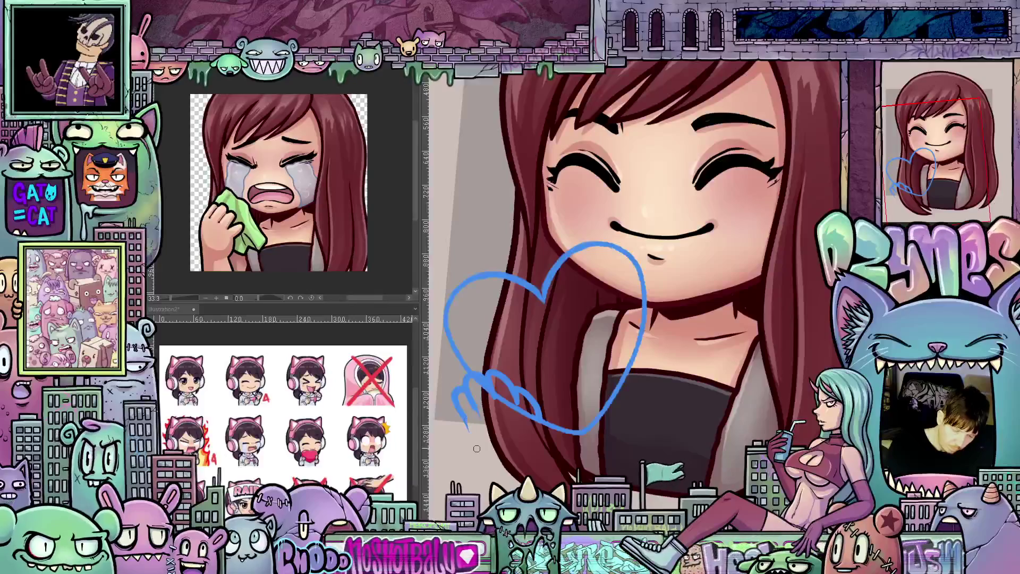
mouse_move(467, 429)
mouse_down()
mouse_move(486, 464)
mouse_move(524, 468)
mouse_move(542, 440)
mouse_up()
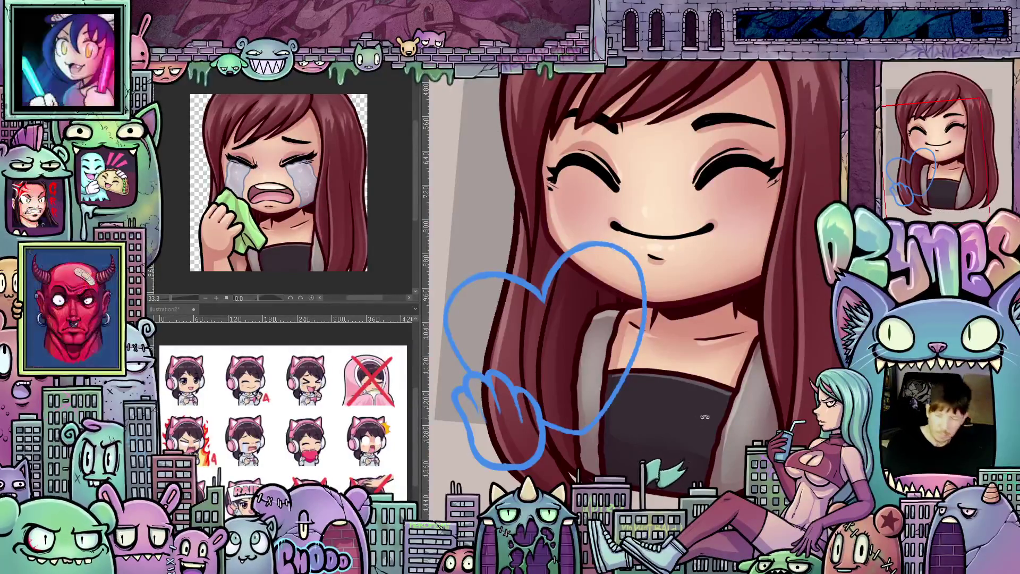
mouse_move(705, 416)
mouse_down()
mouse_move(713, 423)
mouse_move(632, 420)
mouse_up()
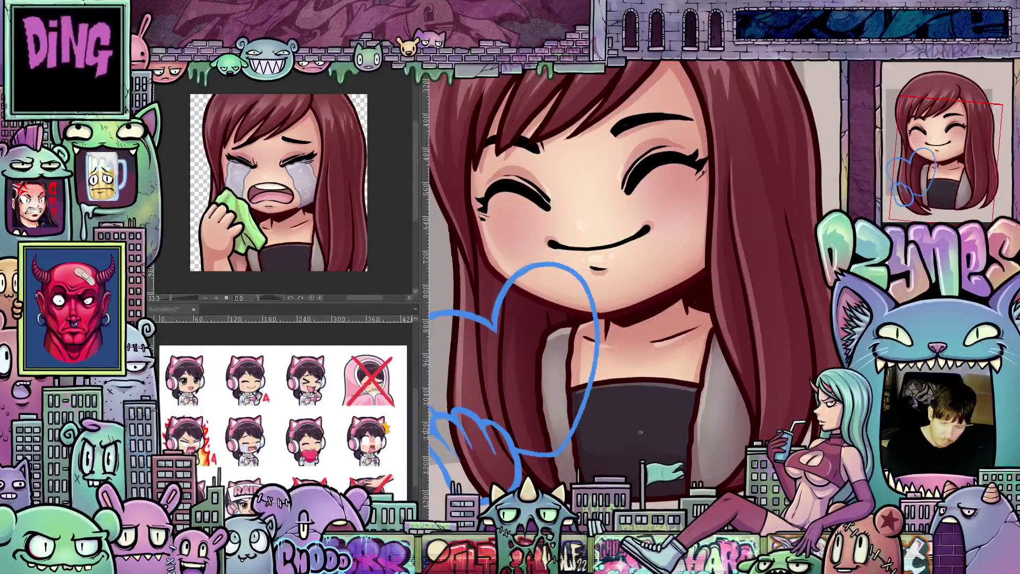
mouse_move(664, 396)
mouse_down()
mouse_move(633, 396)
mouse_move(660, 379)
mouse_move(670, 415)
mouse_move(611, 366)
mouse_move(587, 328)
mouse_move(575, 359)
mouse_up()
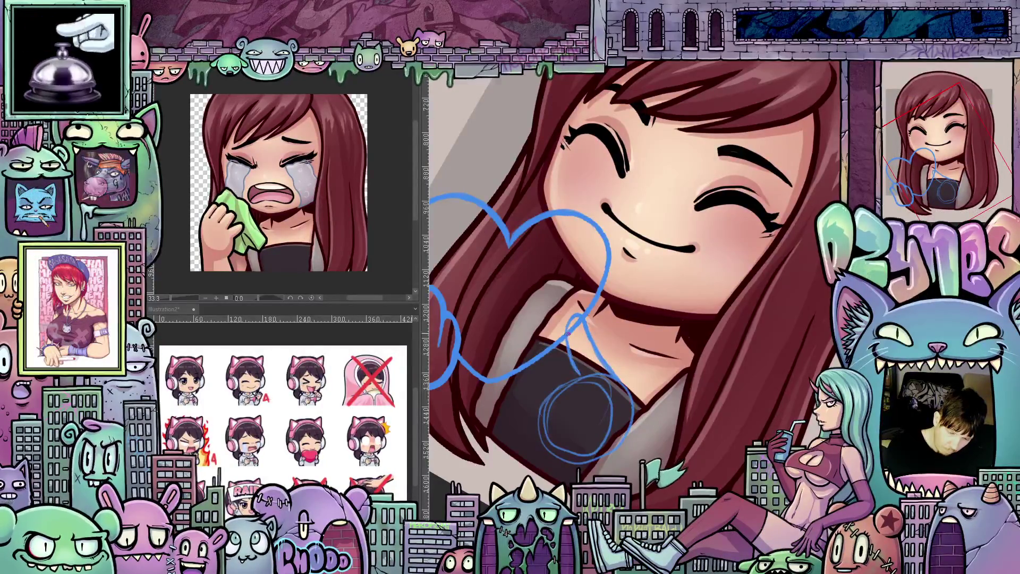
Rotate and pan the view around the chest sketch until the face sits upright.
scroll(650, 396, up, 3)
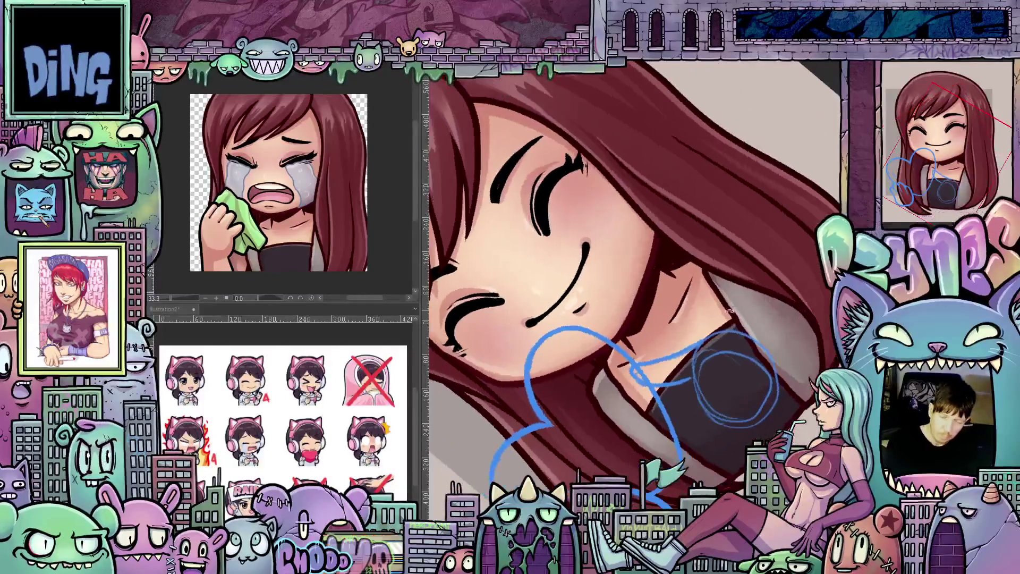
drag(715, 395, 699, 389)
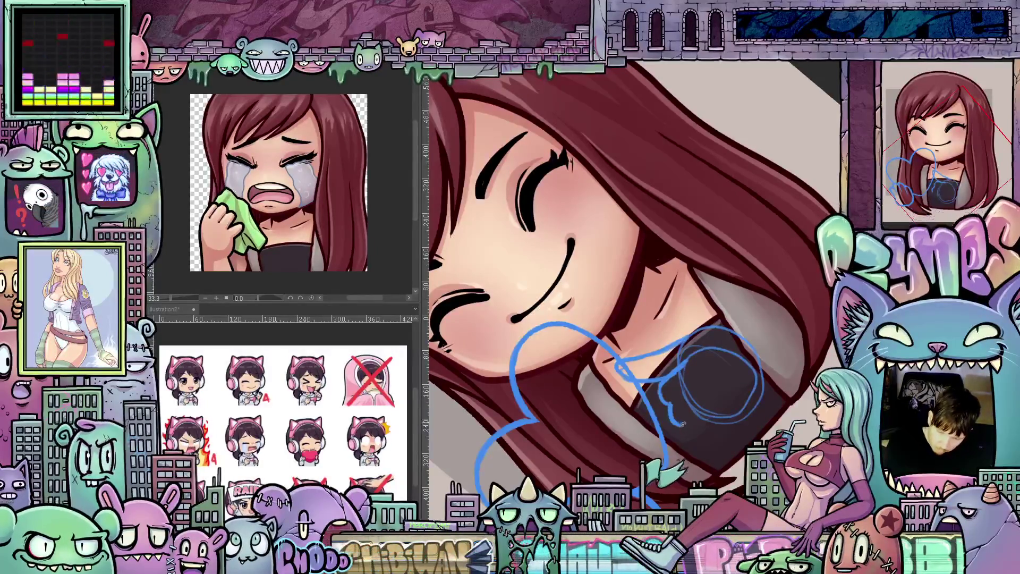
mouse_move(716, 429)
mouse_down()
mouse_move(670, 361)
mouse_move(640, 396)
mouse_up()
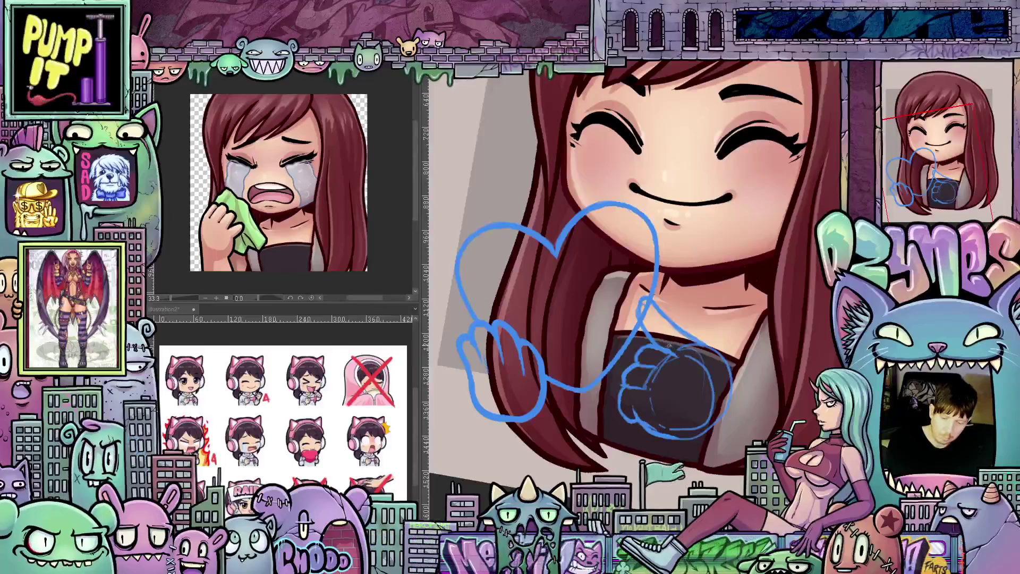
mouse_move(781, 425)
mouse_down()
mouse_move(710, 420)
mouse_move(606, 313)
mouse_up()
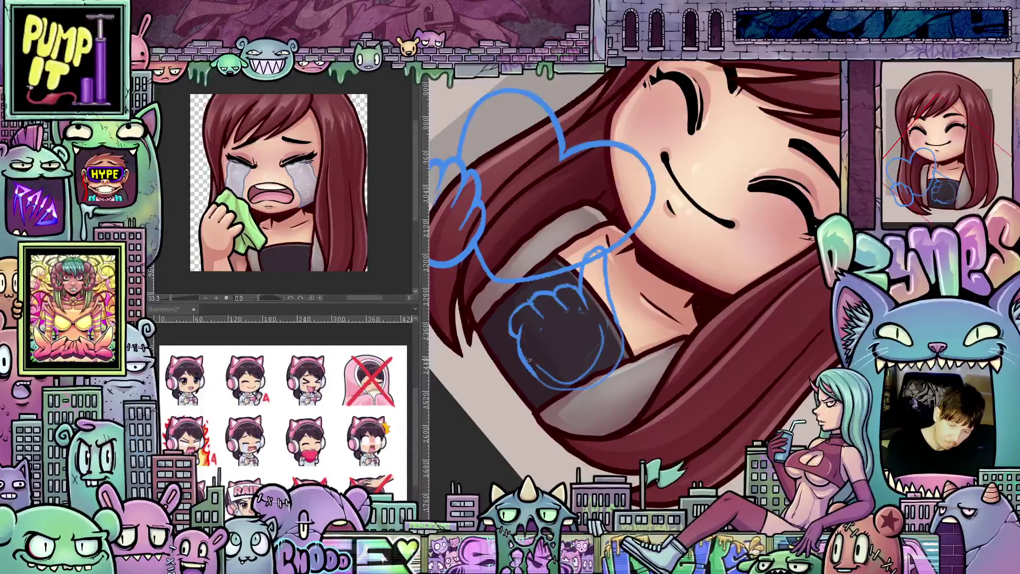
drag(648, 372, 597, 298)
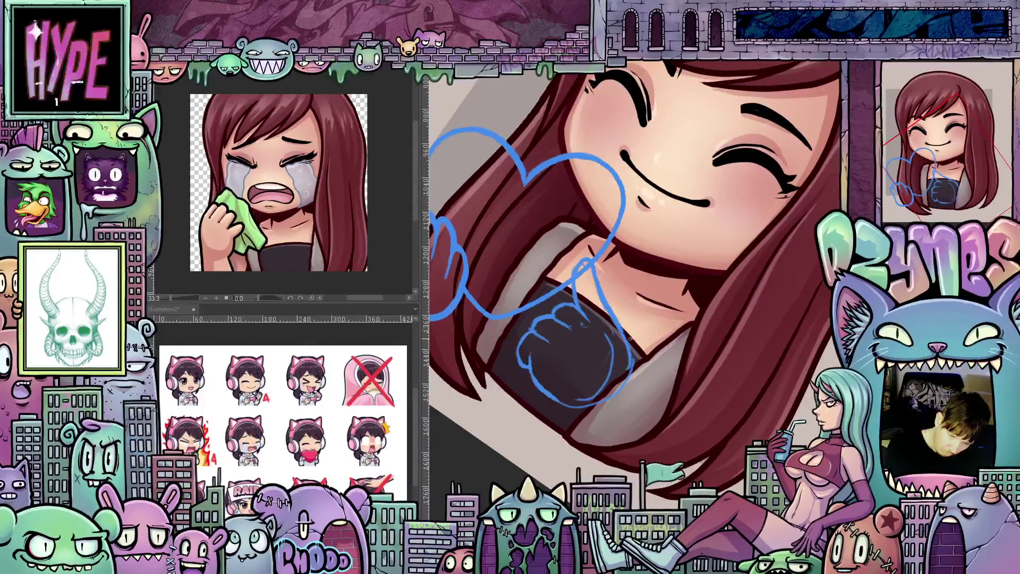
double_click(657, 353)
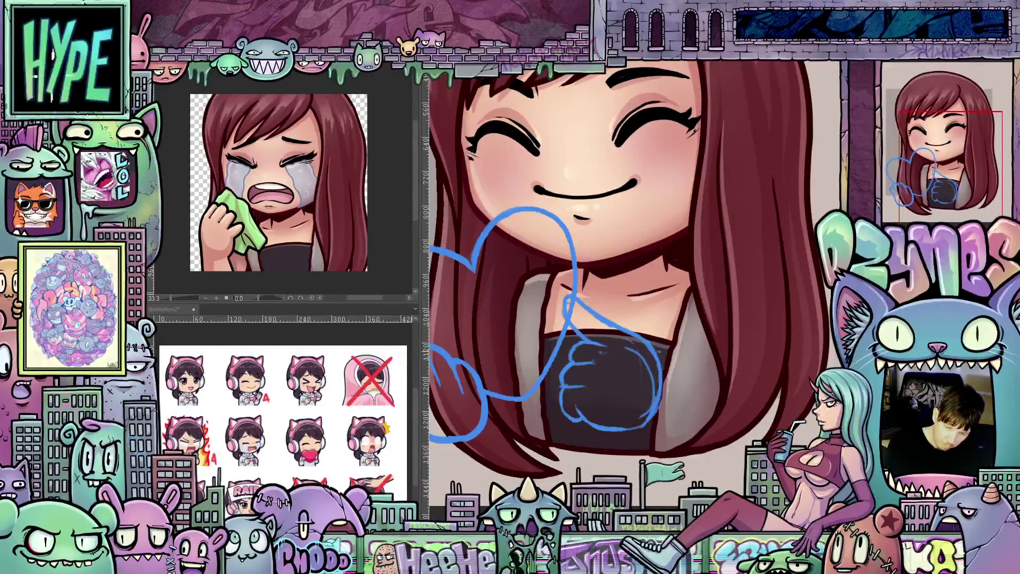
drag(657, 352, 590, 385)
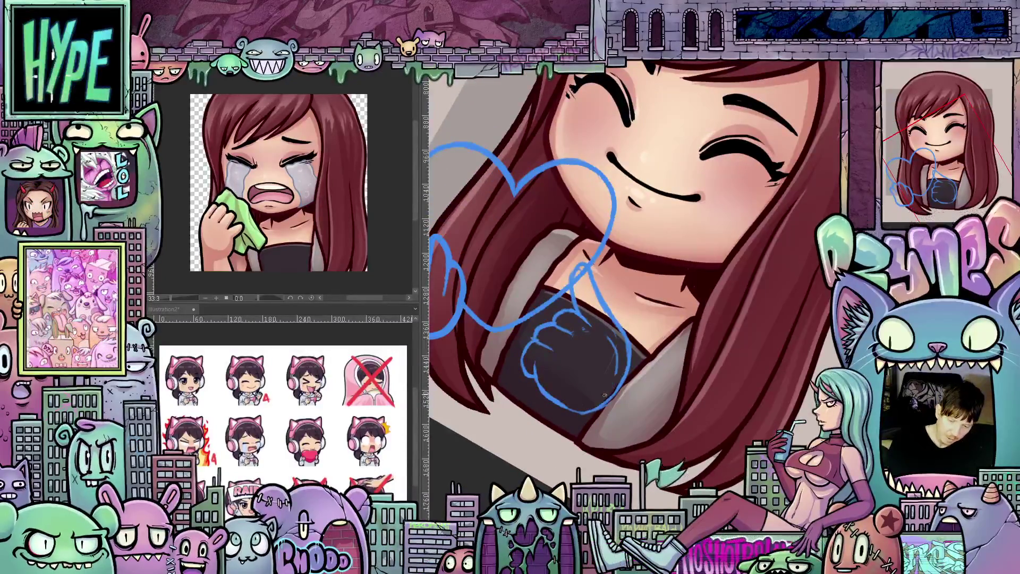
drag(604, 395, 606, 330)
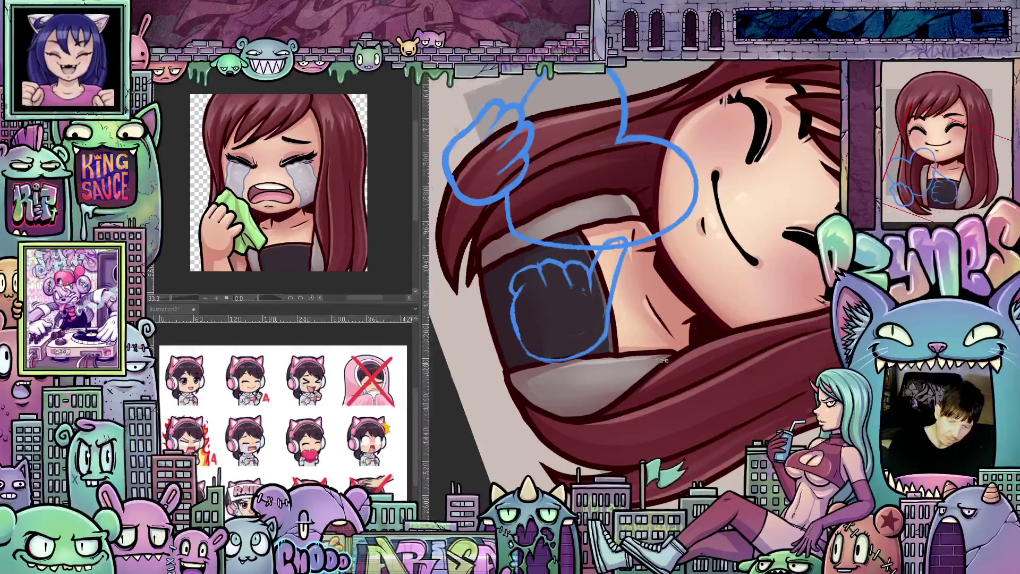
drag(623, 267, 593, 345)
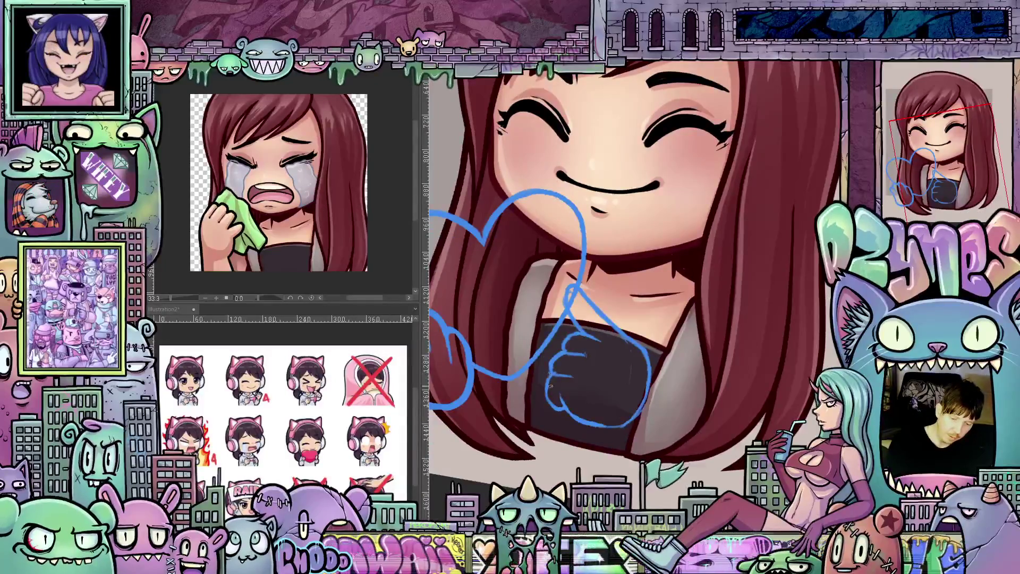
drag(576, 404, 510, 293)
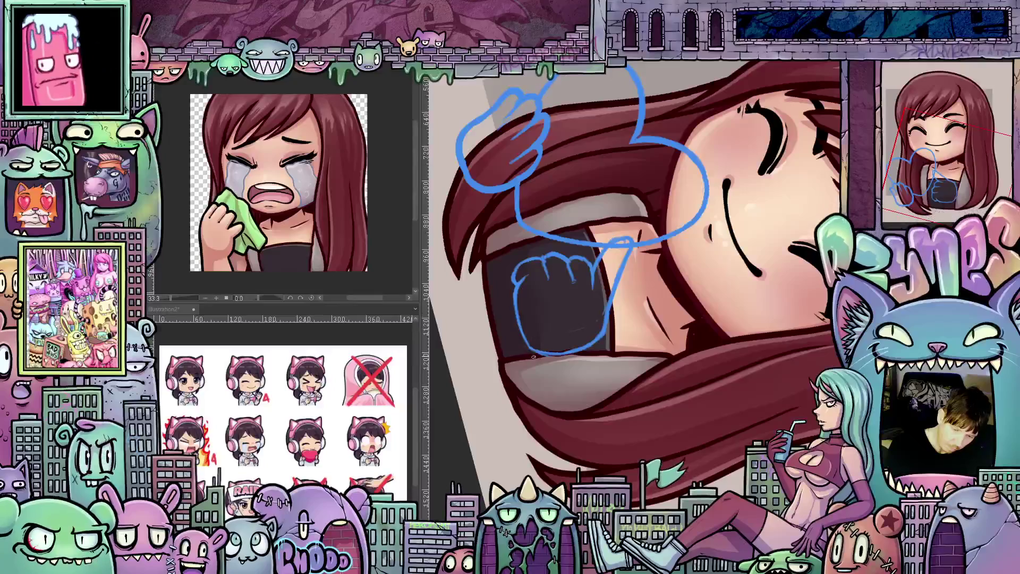
drag(517, 294, 627, 403)
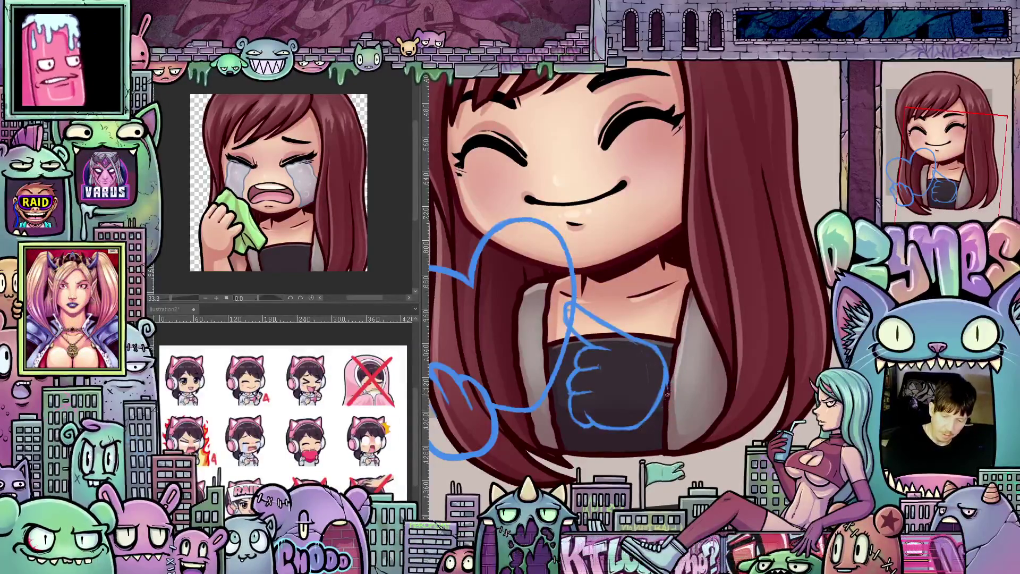
mouse_move(701, 407)
mouse_down()
mouse_move(618, 377)
mouse_move(633, 402)
mouse_up()
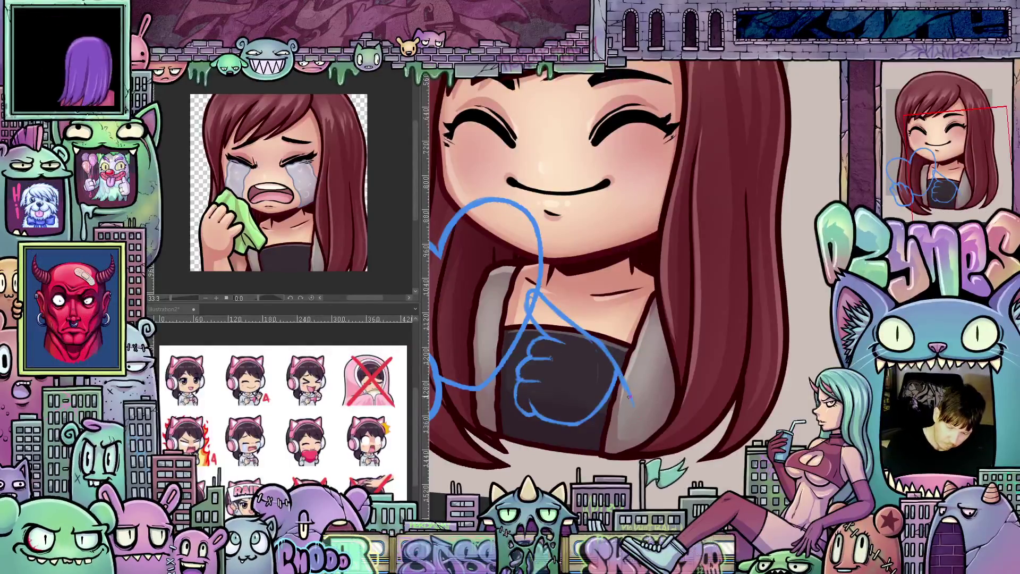
Extend the blue arm line down the body's right side and add a short stroke below.
drag(629, 397, 649, 434)
drag(573, 425, 587, 466)
mouse_move(683, 441)
mouse_down()
mouse_move(680, 428)
mouse_move(694, 445)
mouse_move(600, 373)
mouse_up()
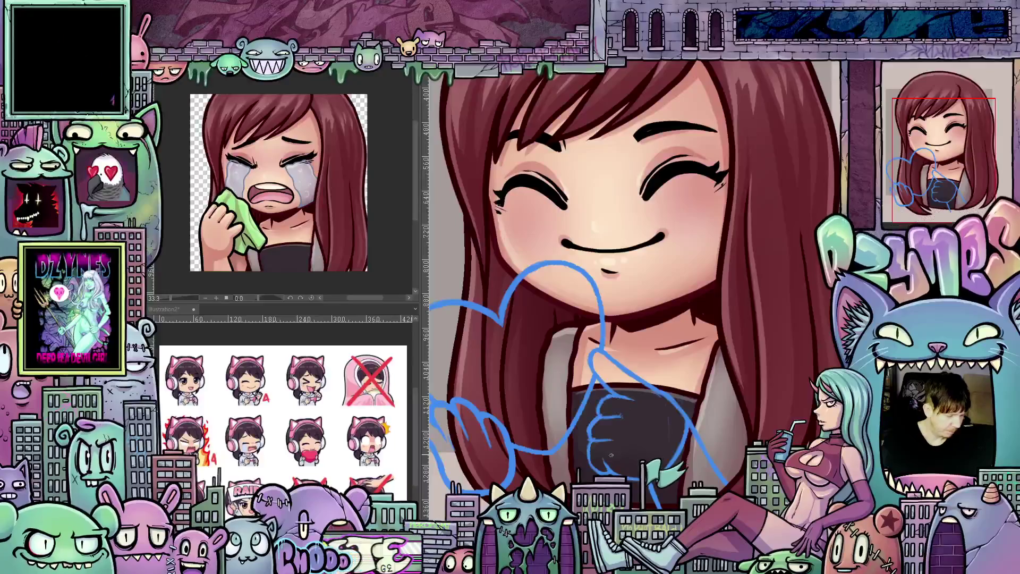
Rotate the view back upright, fit the canvas, and shift the artwork left.
drag(612, 456, 562, 346)
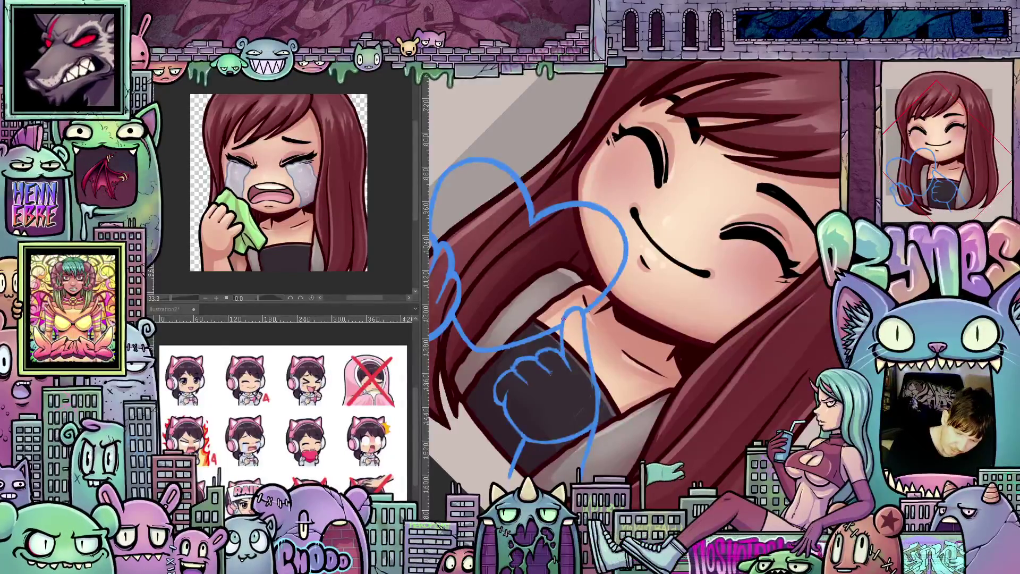
mouse_move(569, 340)
mouse_down()
mouse_move(627, 404)
mouse_move(676, 435)
mouse_up()
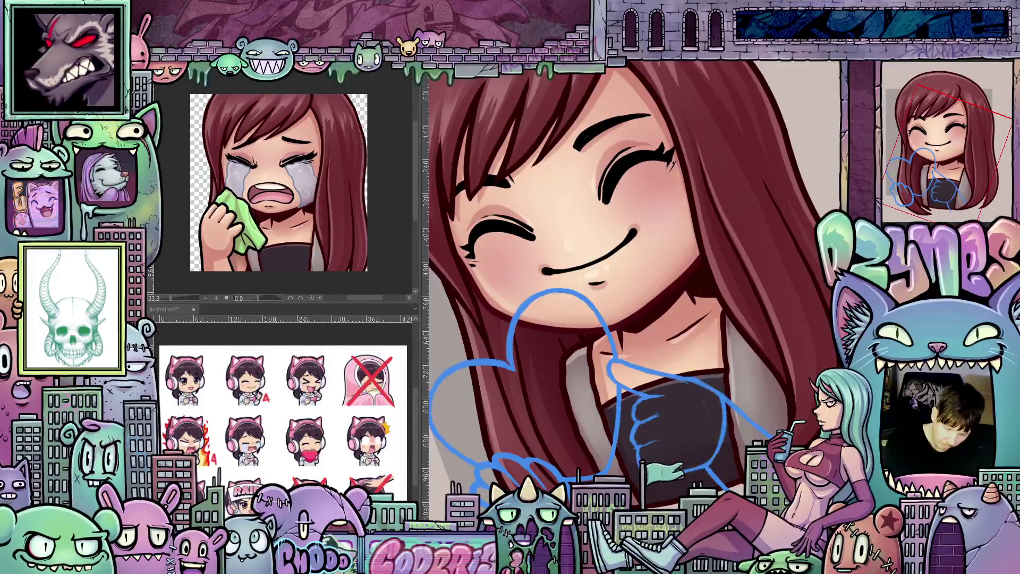
drag(676, 434, 551, 435)
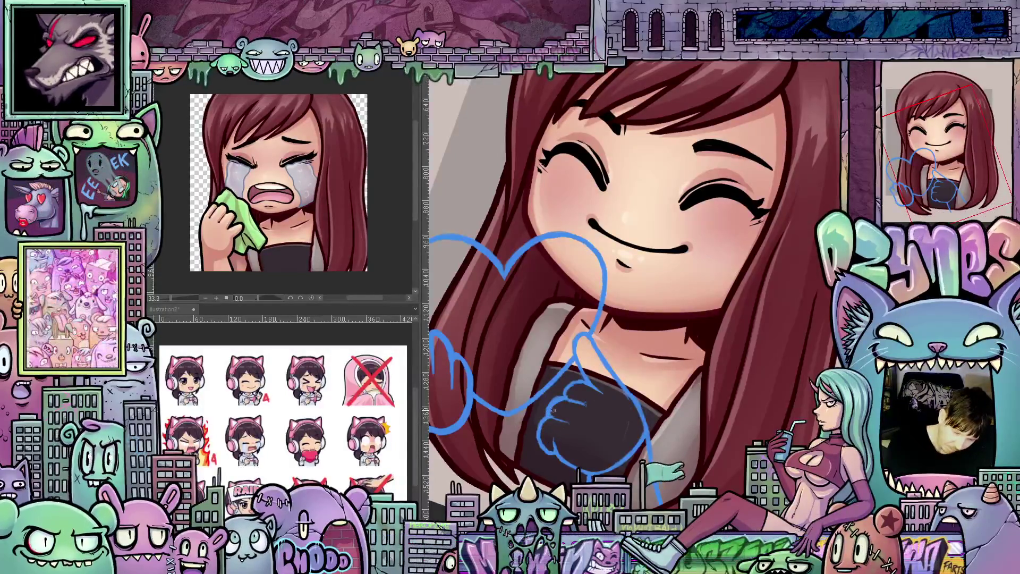
drag(658, 415, 693, 381)
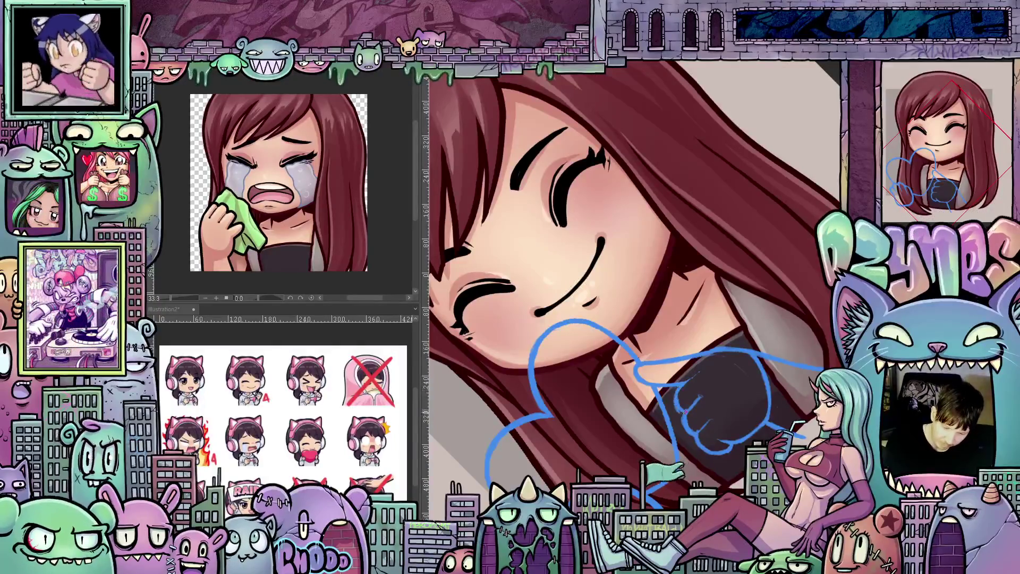
mouse_move(722, 392)
mouse_down()
mouse_move(702, 483)
mouse_move(691, 466)
mouse_up()
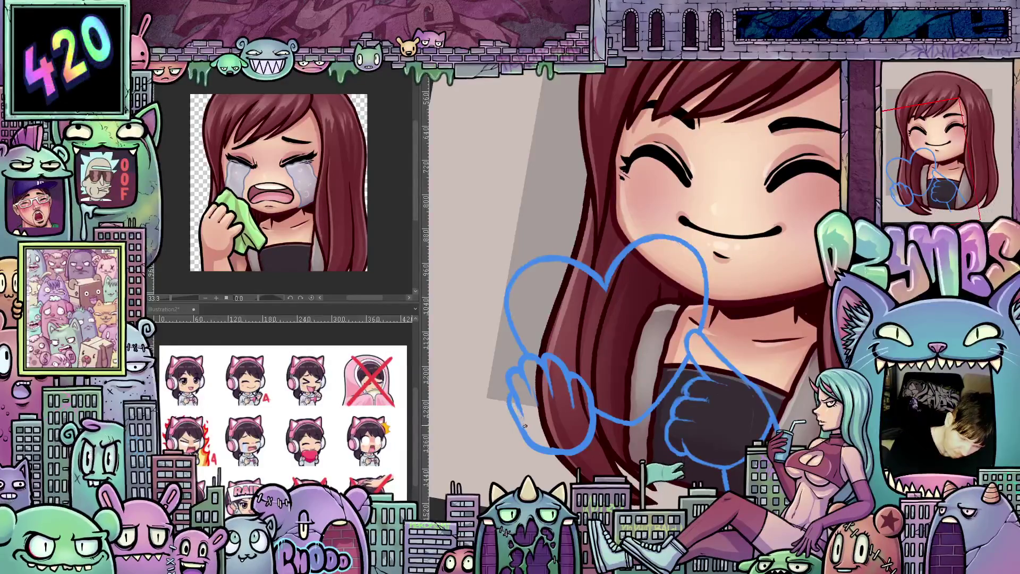
key(ctrl+0)
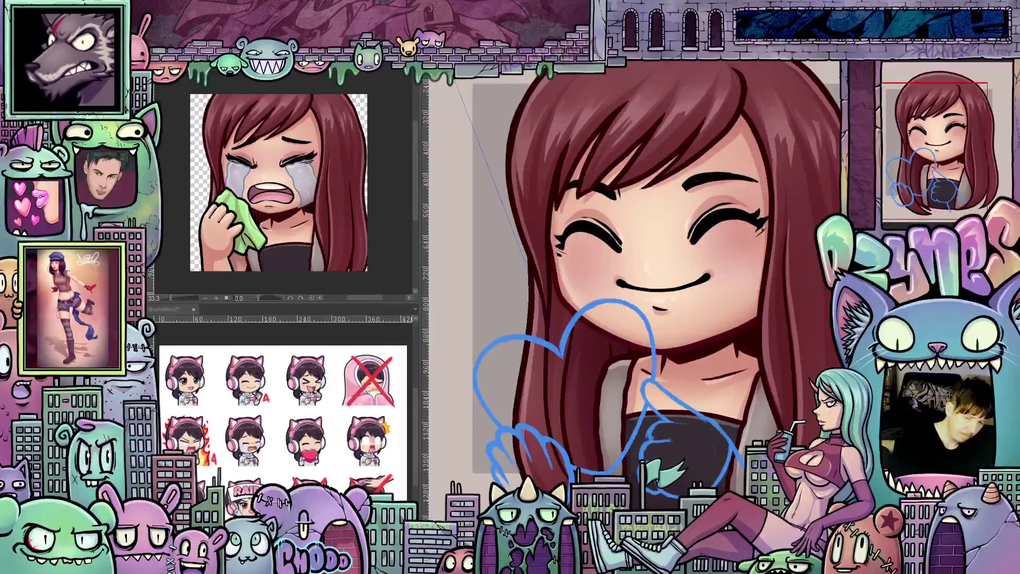
drag(574, 434, 609, 435)
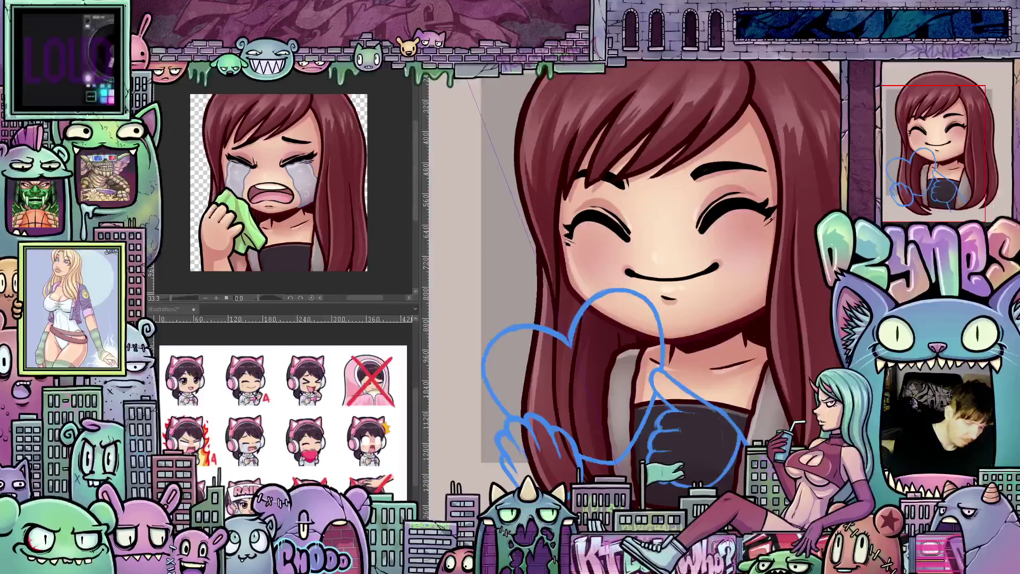
mouse_move(606, 348)
mouse_down()
mouse_move(550, 358)
mouse_move(515, 348)
mouse_move(533, 311)
mouse_move(563, 300)
mouse_move(589, 311)
mouse_move(605, 379)
mouse_move(559, 474)
mouse_move(583, 455)
mouse_move(594, 464)
mouse_move(580, 461)
mouse_up()
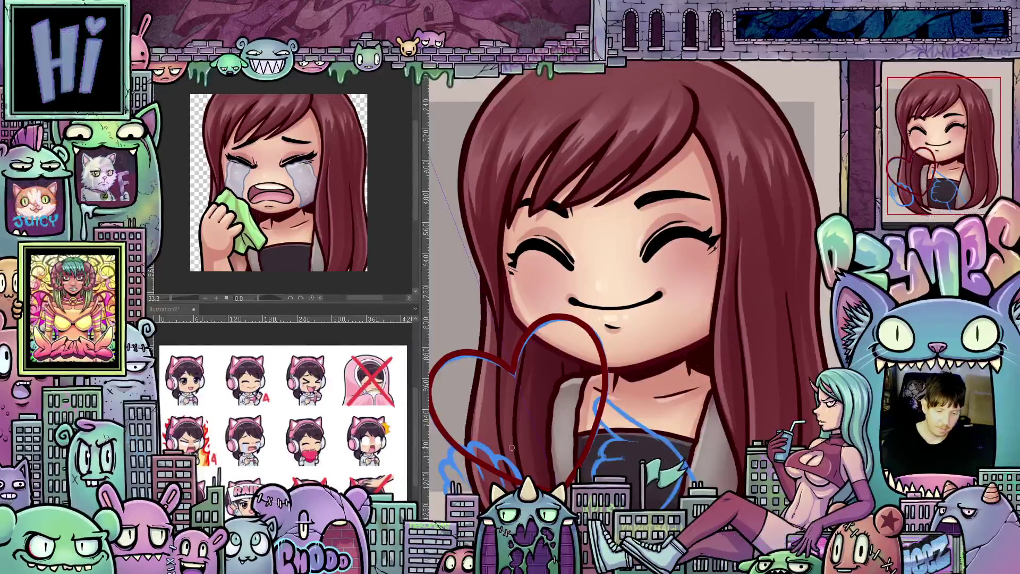
Ink the curved outline of the left hand gripping the heart's lower left over its blue sketch.
mouse_move(639, 463)
mouse_down()
mouse_move(687, 394)
mouse_move(719, 387)
mouse_move(758, 405)
mouse_up()
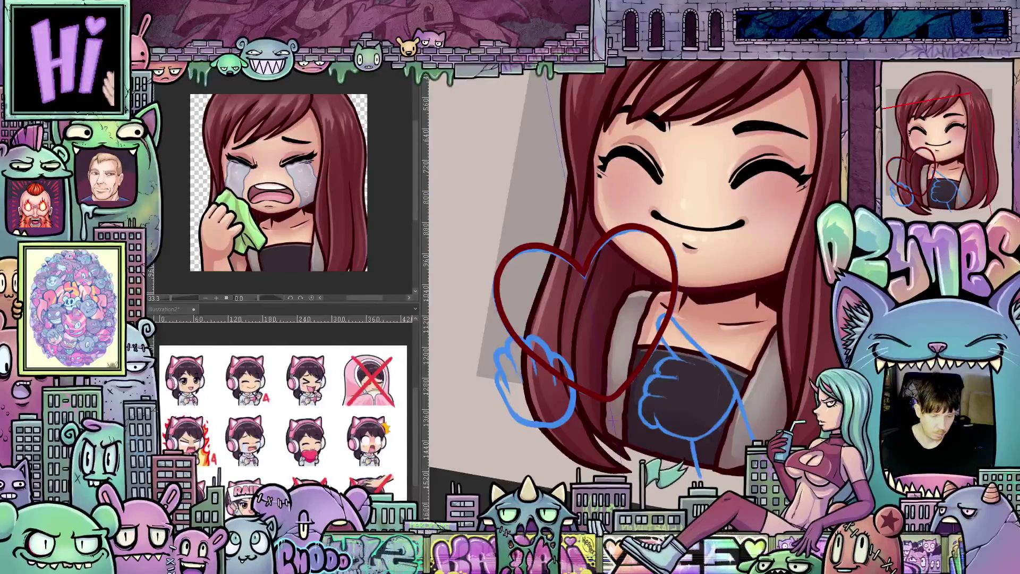
scroll(600, 465, up, 2)
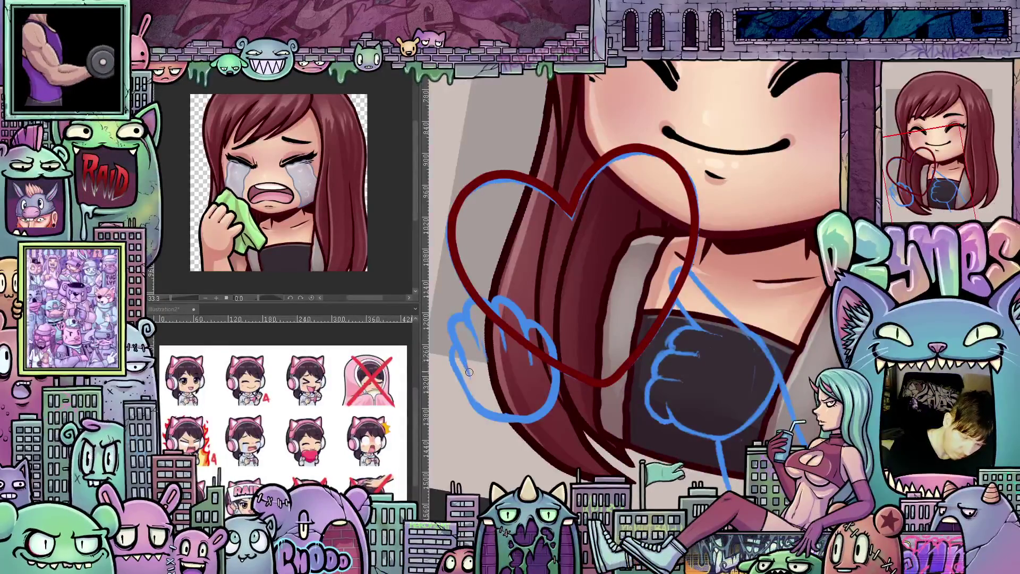
mouse_move(465, 362)
mouse_down()
mouse_move(450, 324)
mouse_move(458, 308)
mouse_move(485, 299)
mouse_move(543, 326)
mouse_move(558, 379)
mouse_move(538, 414)
mouse_move(518, 420)
mouse_move(465, 394)
mouse_move(452, 341)
mouse_move(472, 364)
mouse_up()
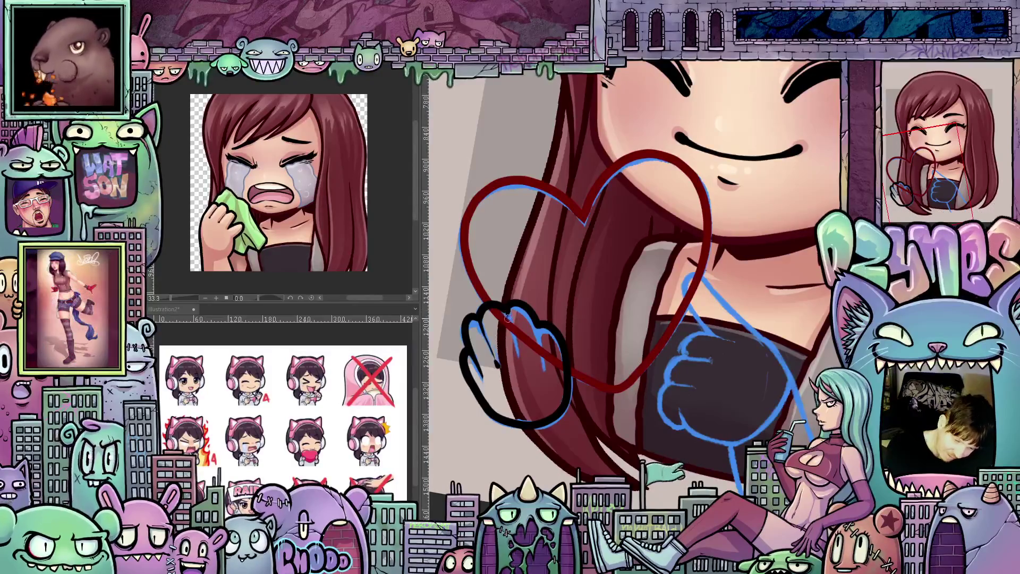
Trace the clenched hand's curled fingers in black ink, rotating the canvas to reach the fist sketch.
drag(518, 345, 523, 359)
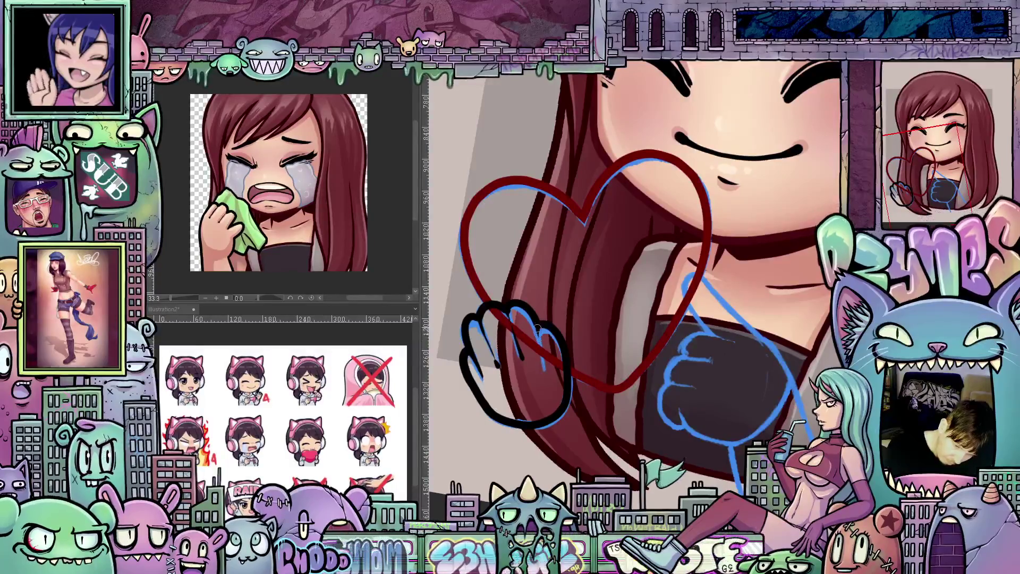
mouse_move(553, 383)
mouse_down()
mouse_move(684, 383)
mouse_move(583, 340)
mouse_move(578, 313)
mouse_up()
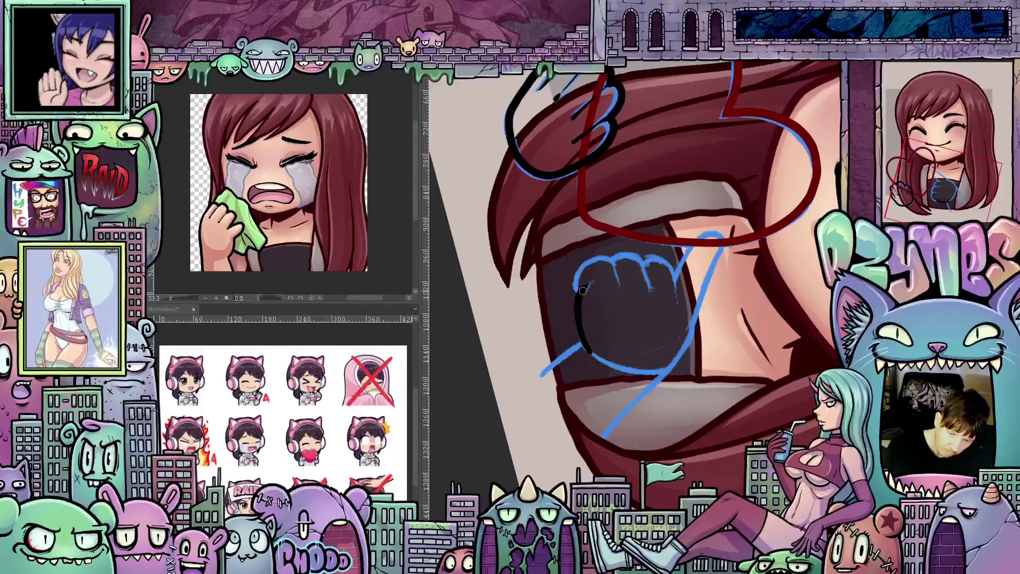
mouse_move(599, 306)
mouse_down()
mouse_move(601, 344)
mouse_move(570, 321)
mouse_move(582, 325)
mouse_up()
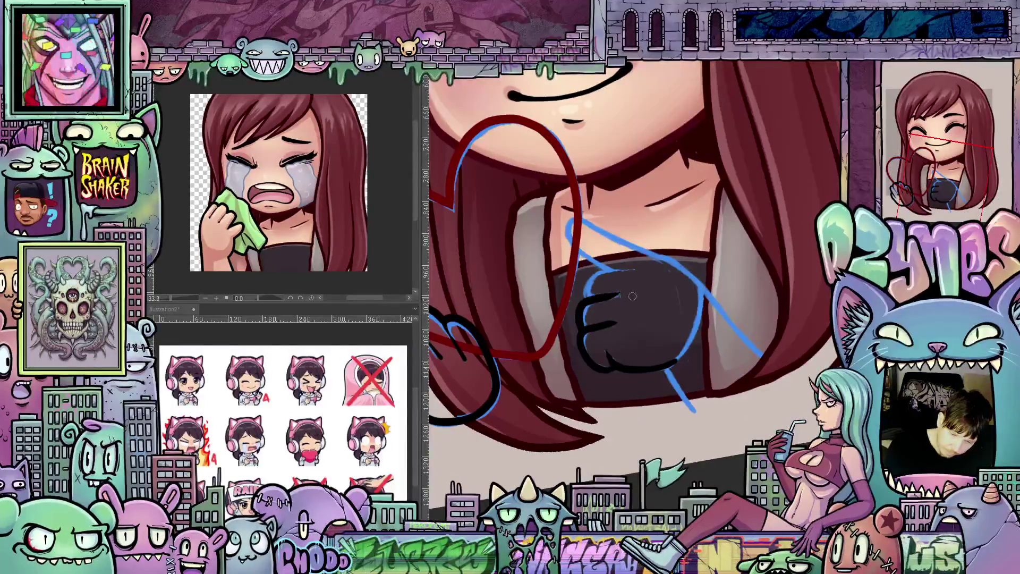
mouse_move(633, 296)
mouse_down()
mouse_move(594, 410)
mouse_move(590, 374)
mouse_up()
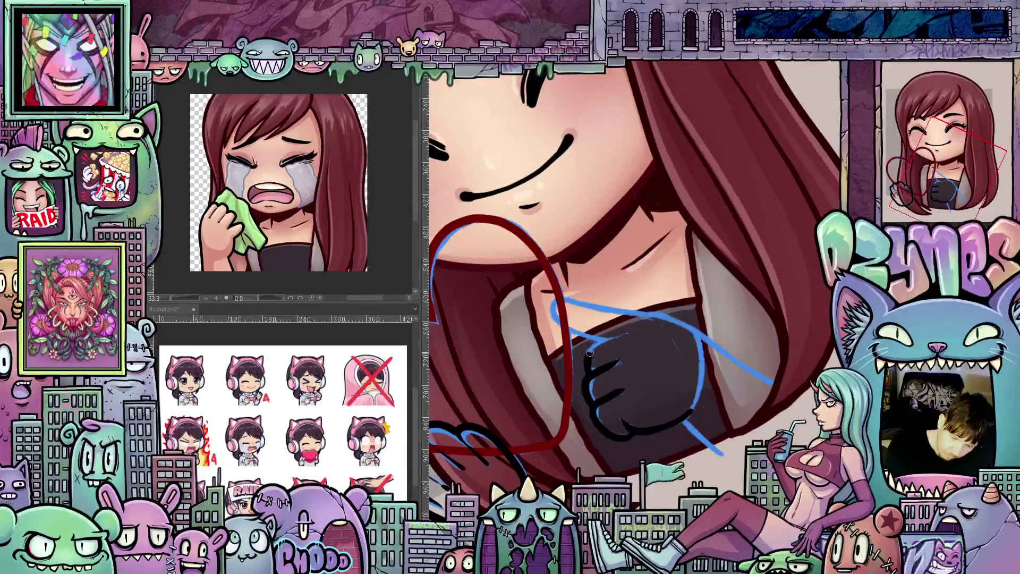
drag(702, 327, 601, 272)
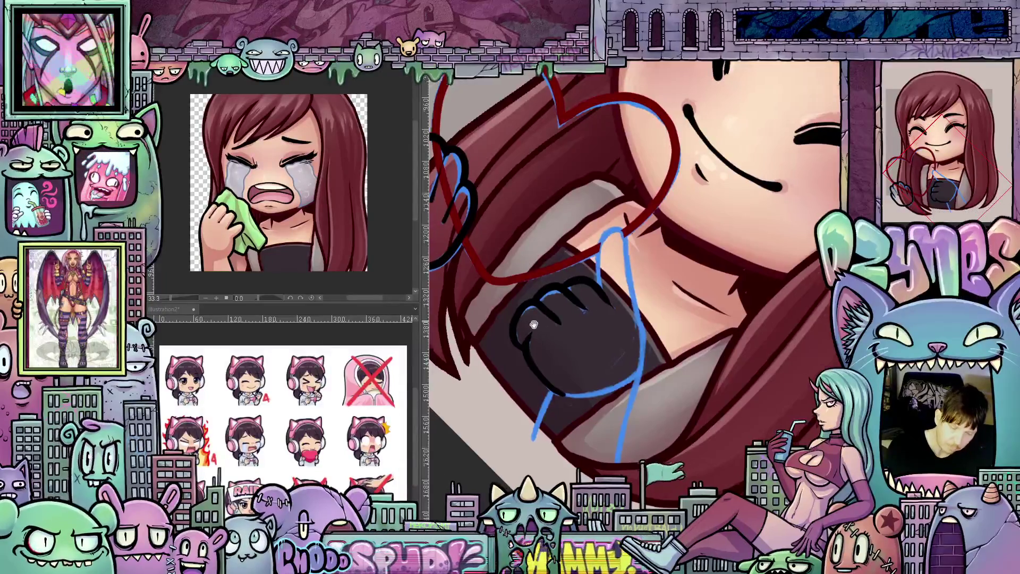
drag(613, 251, 609, 329)
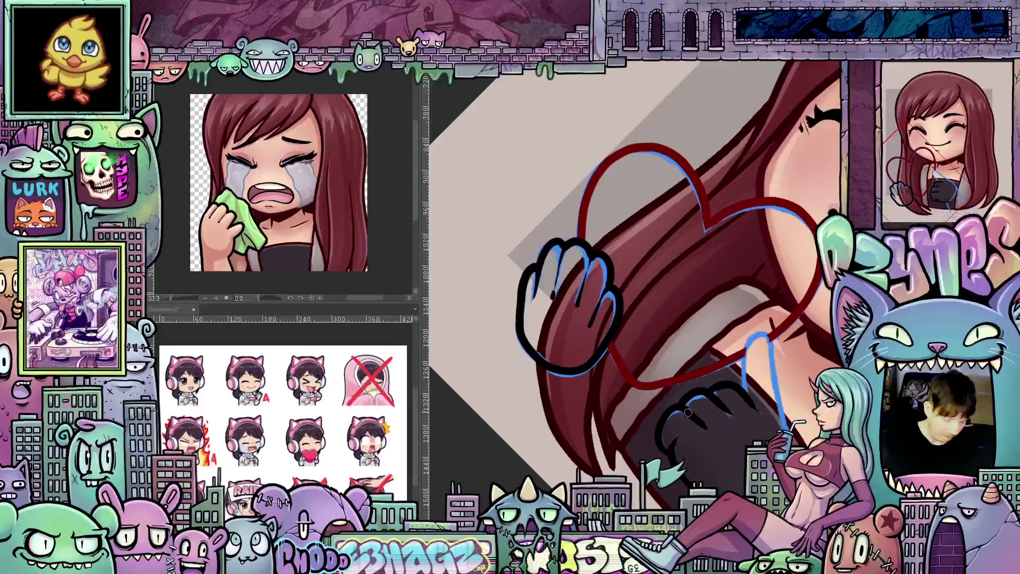
Ink the lines rising from and running past the pointing hand, plus the arm line over the sketch.
mouse_move(714, 435)
mouse_down()
mouse_move(659, 420)
mouse_move(591, 345)
mouse_up()
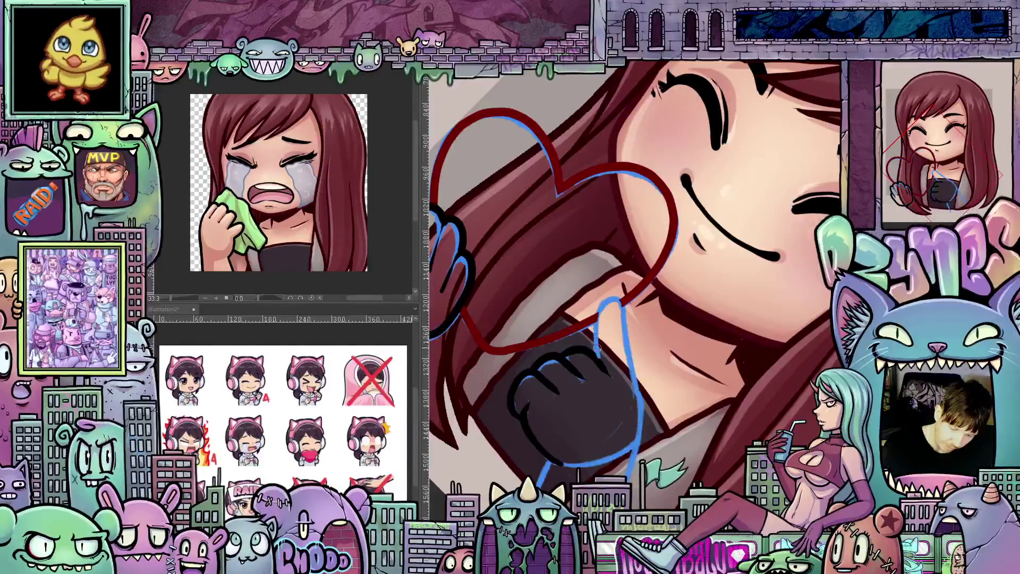
mouse_move(599, 355)
mouse_down()
mouse_move(601, 304)
mouse_move(624, 308)
mouse_move(629, 357)
mouse_up()
drag(642, 412, 633, 450)
mouse_move(733, 449)
mouse_down()
mouse_move(560, 313)
mouse_move(531, 370)
mouse_up()
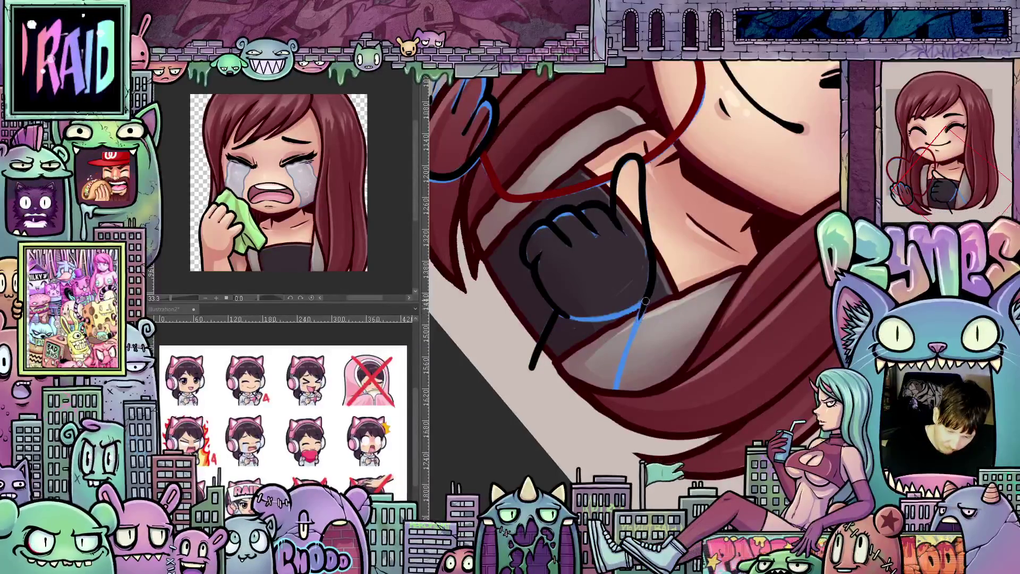
mouse_move(649, 297)
mouse_down()
mouse_move(617, 380)
mouse_move(654, 394)
mouse_move(696, 380)
mouse_move(691, 416)
mouse_up()
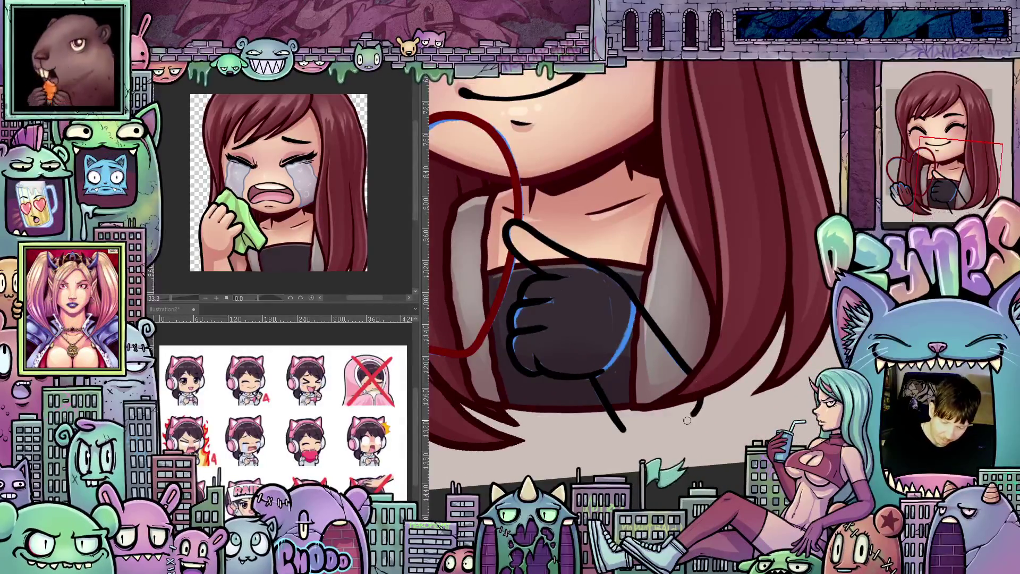
Ink the arm outline below the fist, then zoom out to check the whole character.
mouse_move(593, 453)
mouse_down()
mouse_move(765, 395)
mouse_move(730, 449)
mouse_up()
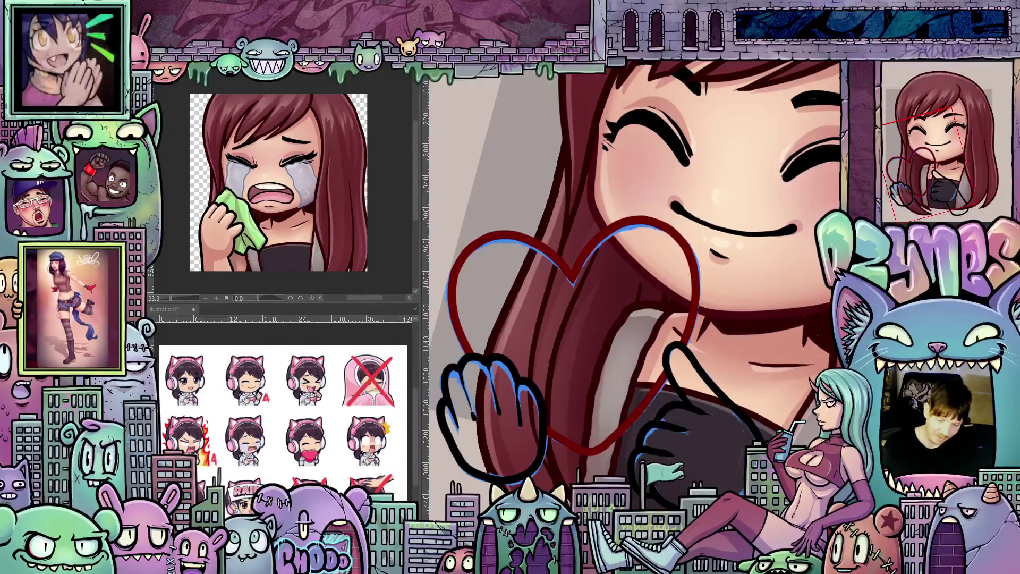
mouse_move(776, 403)
mouse_down()
mouse_move(758, 382)
mouse_move(792, 403)
mouse_up()
scroll(792, 404, up, 3)
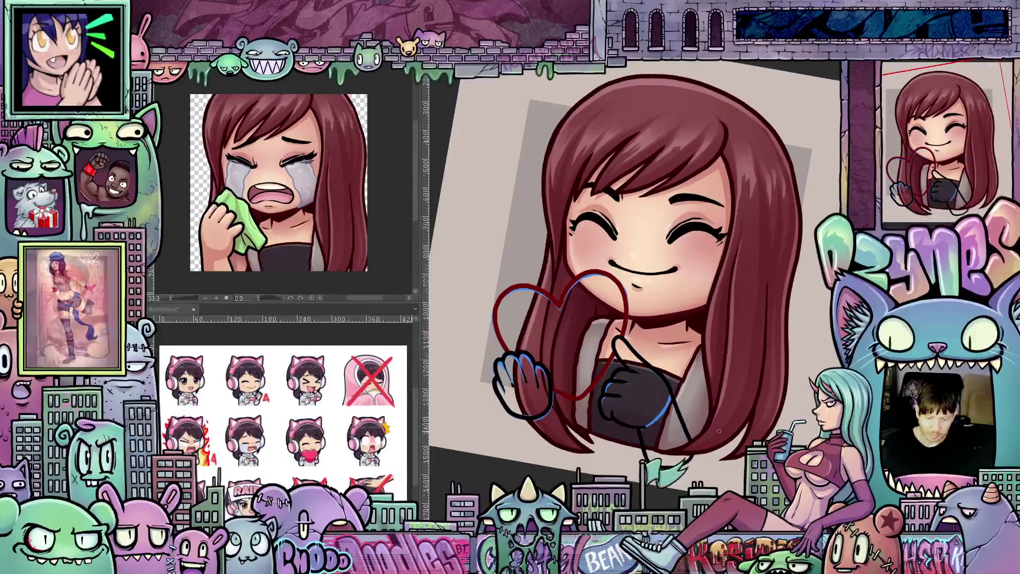
scroll(718, 431, up, 3)
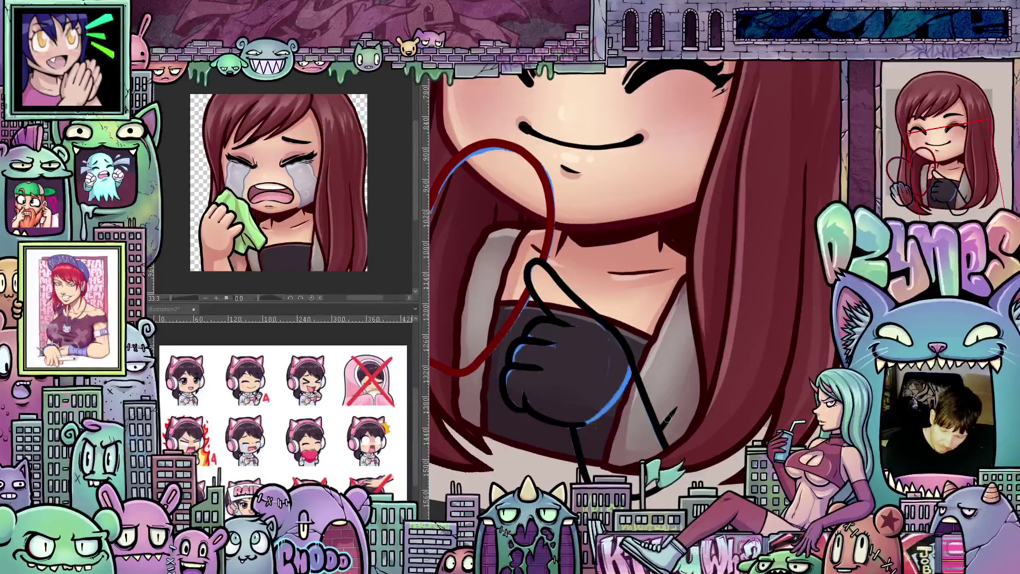
mouse_move(664, 421)
mouse_down()
mouse_move(699, 374)
mouse_move(669, 415)
mouse_up()
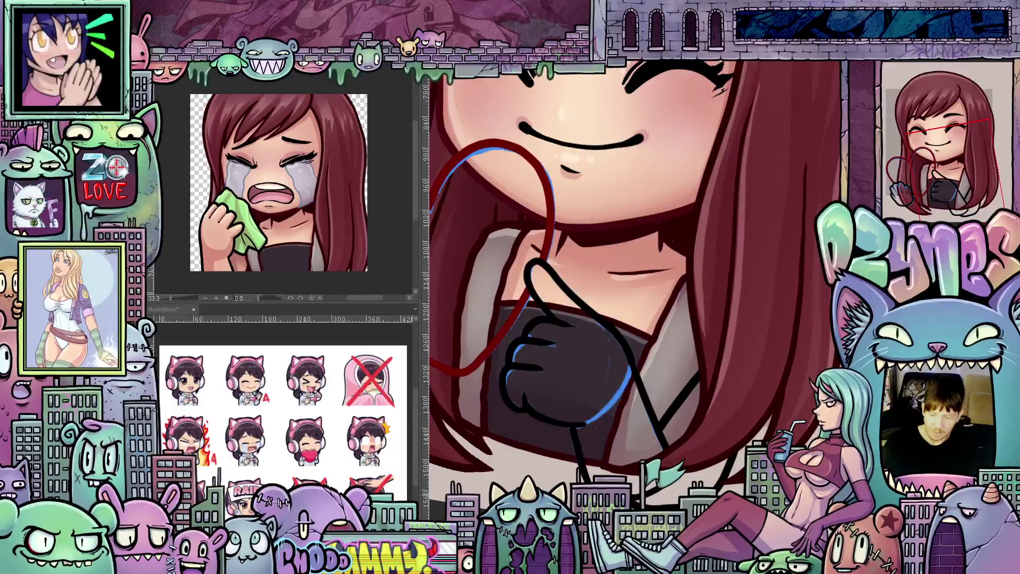
scroll(710, 444, down, 3)
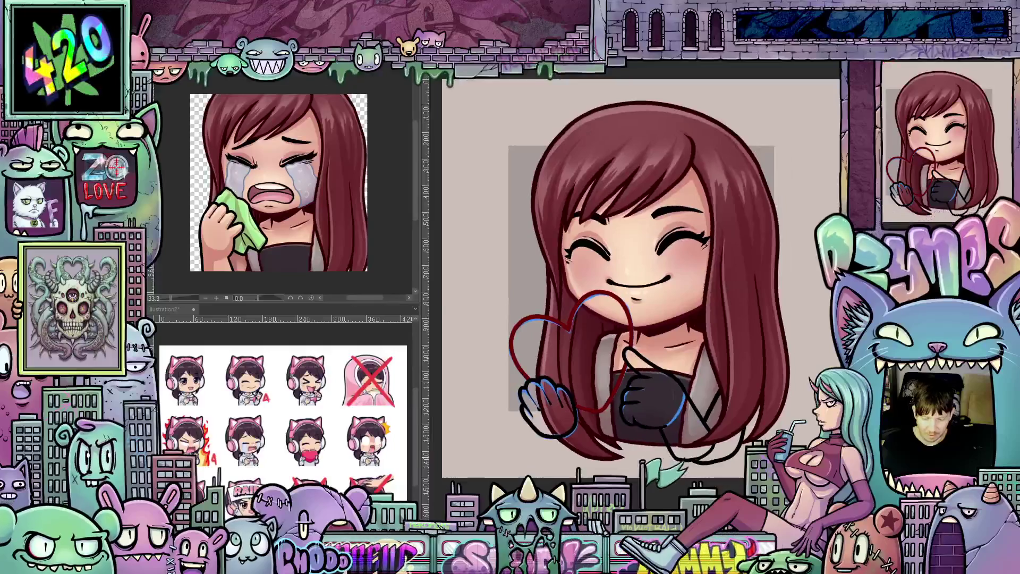
scroll(719, 466, up, 5)
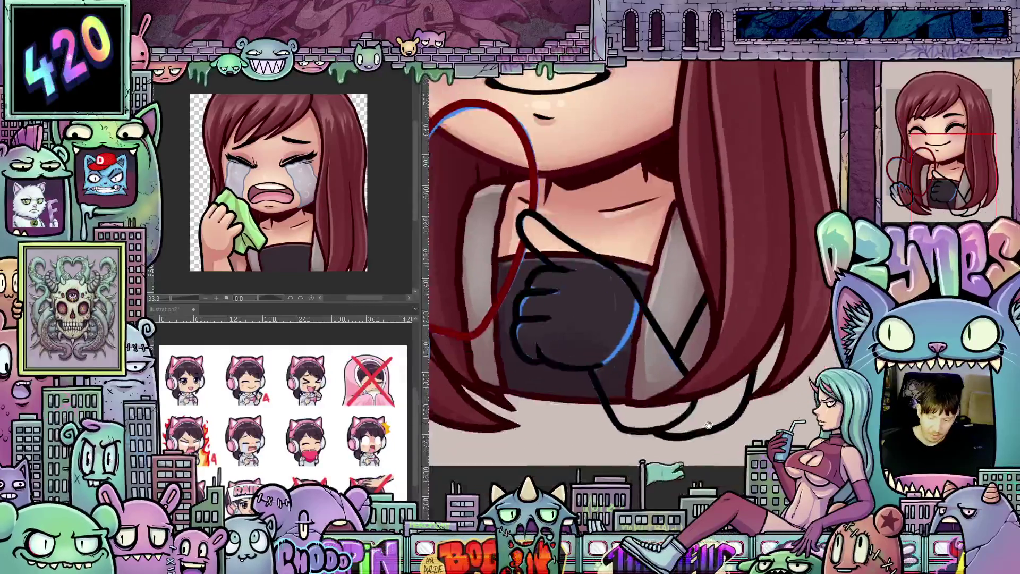
scroll(692, 375, down, 3)
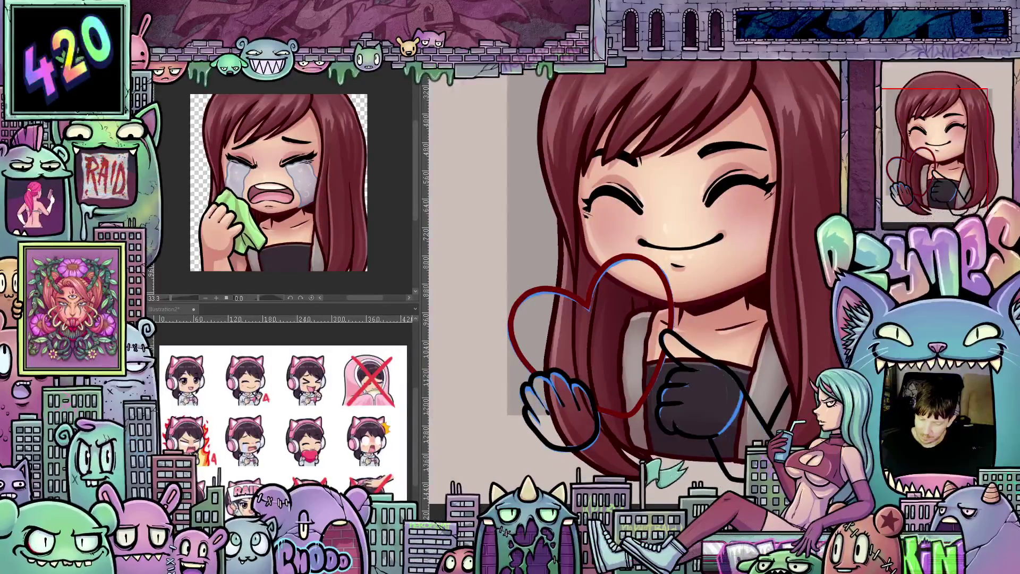
drag(760, 409, 747, 434)
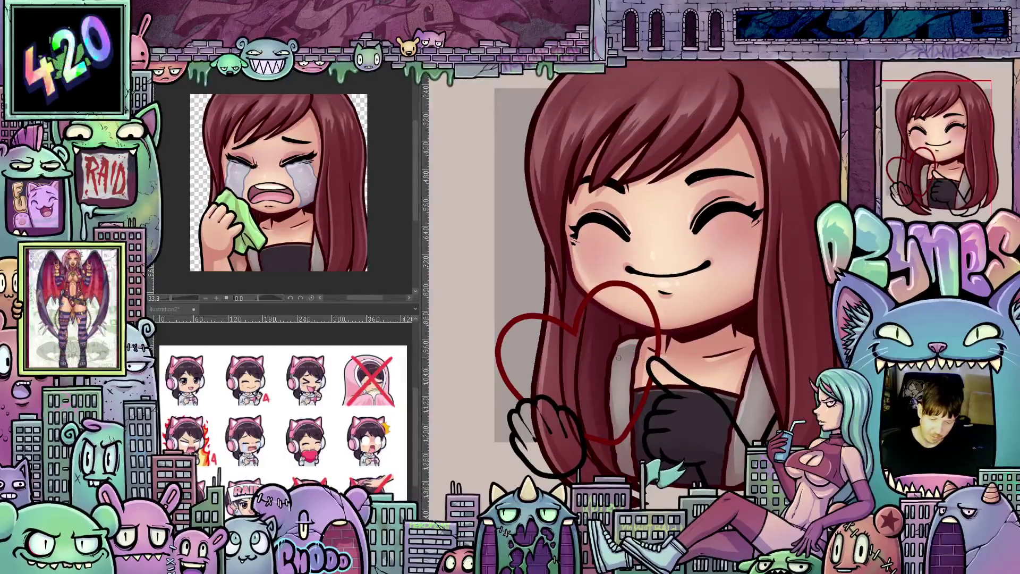
scroll(606, 348, up, 1)
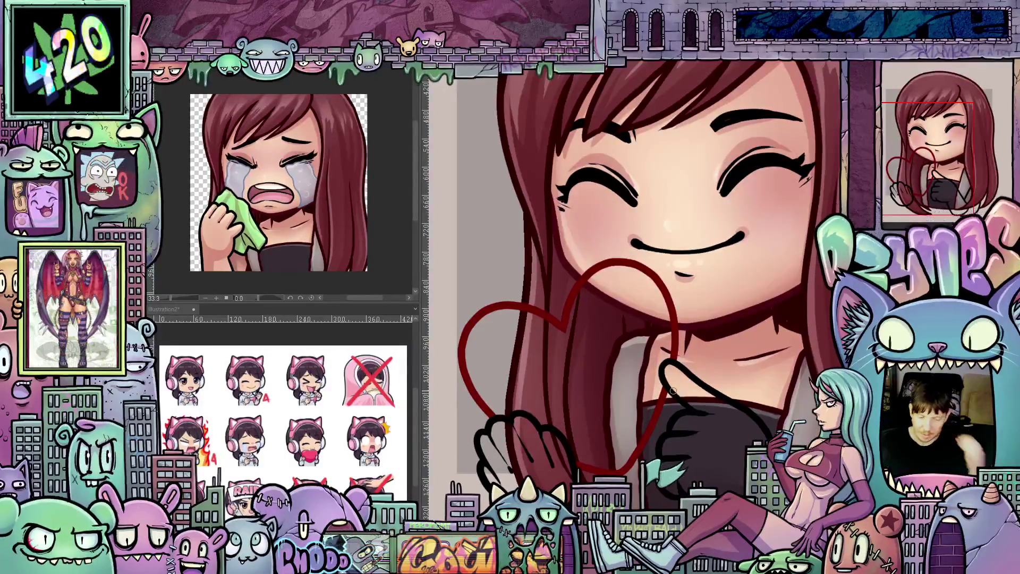
scroll(516, 245, down, 2)
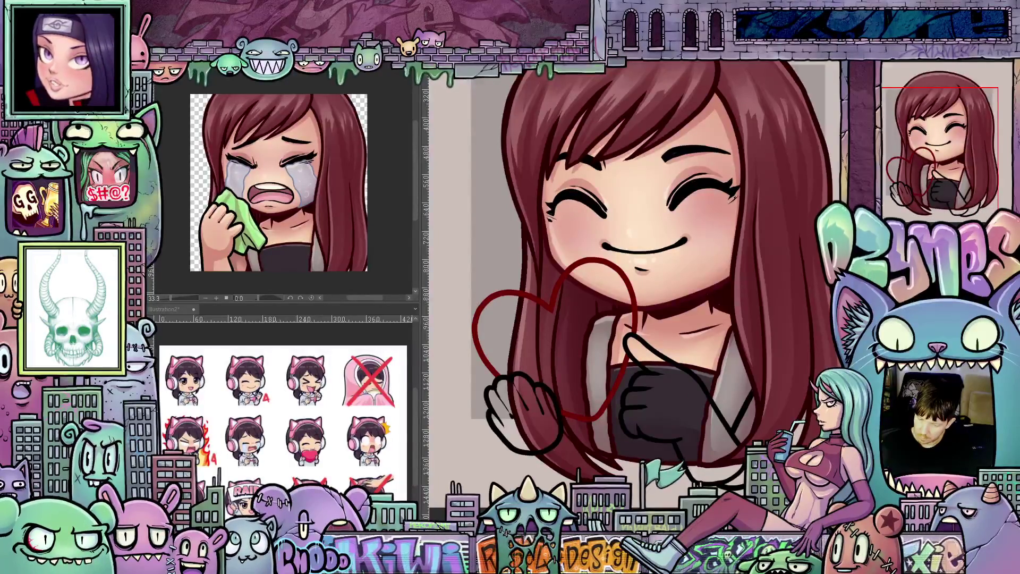
Bucket-fill the heart solid red, both hands with skin colour, and lighten the collar beside the pointing hand.
click(605, 360)
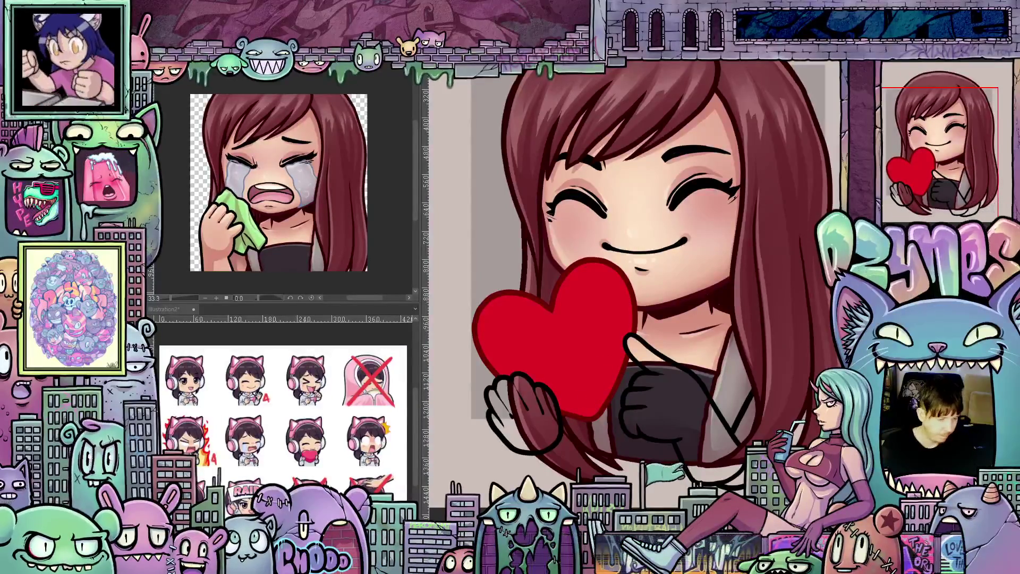
click(535, 426)
click(684, 409)
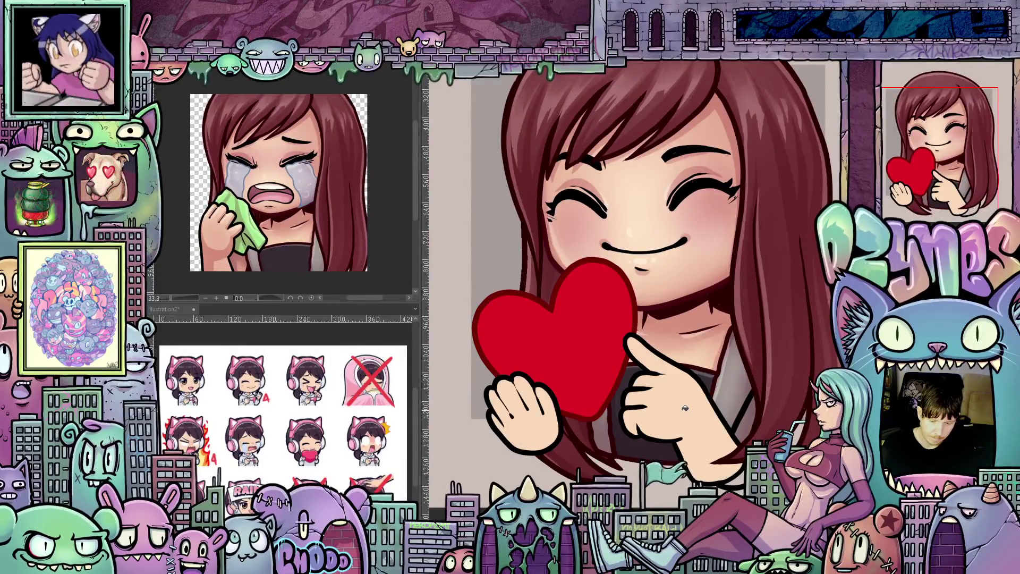
click(747, 423)
mouse_move(658, 452)
mouse_down()
mouse_move(676, 484)
mouse_move(657, 494)
mouse_up()
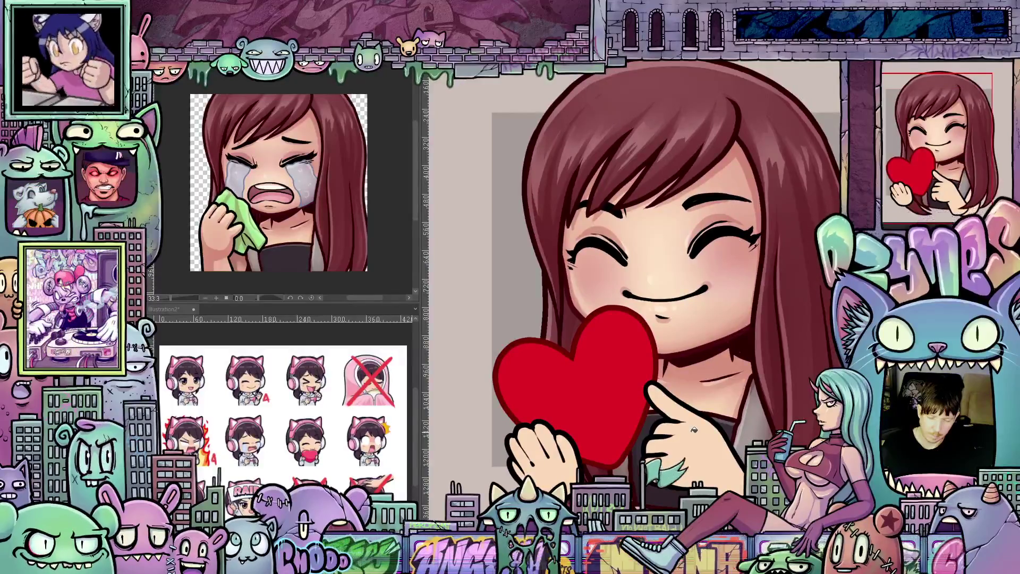
Paint darker red shading along the heart's inner edges, tilting the canvas for comfortable strokes.
mouse_move(694, 429)
mouse_down()
mouse_move(692, 393)
mouse_move(692, 404)
mouse_up()
scroll(692, 393, up, 2)
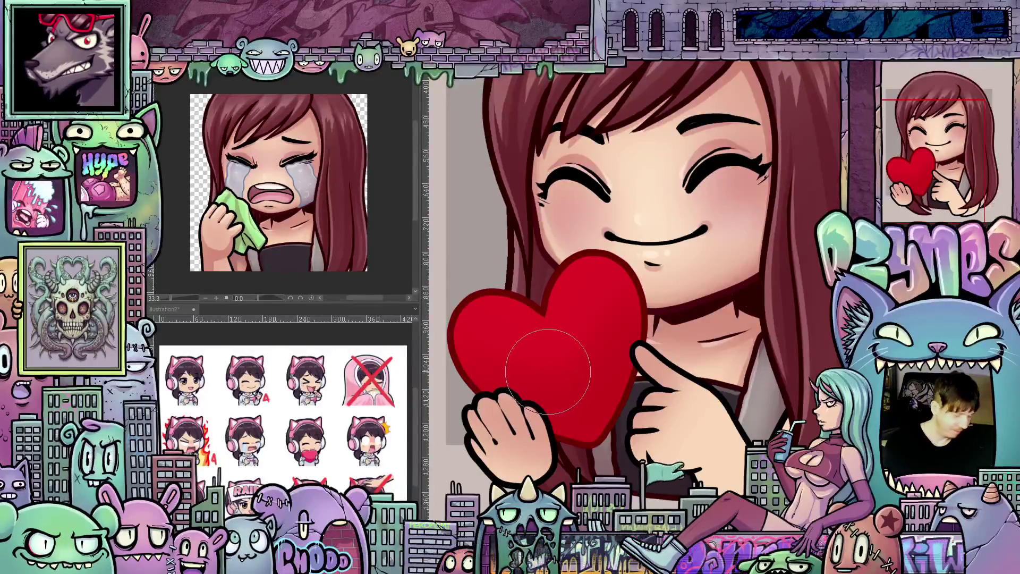
drag(657, 418, 543, 346)
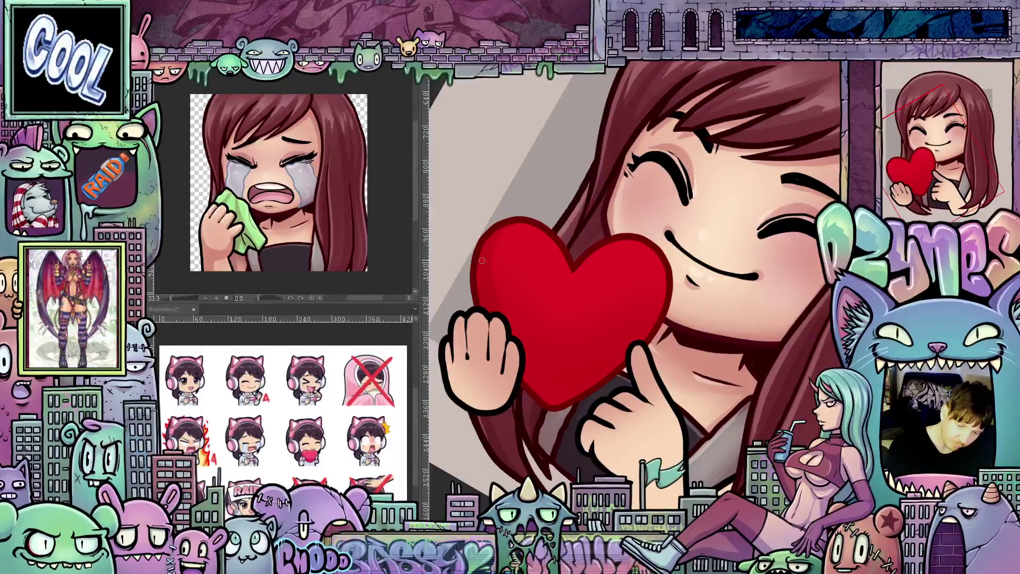
drag(482, 261, 650, 264)
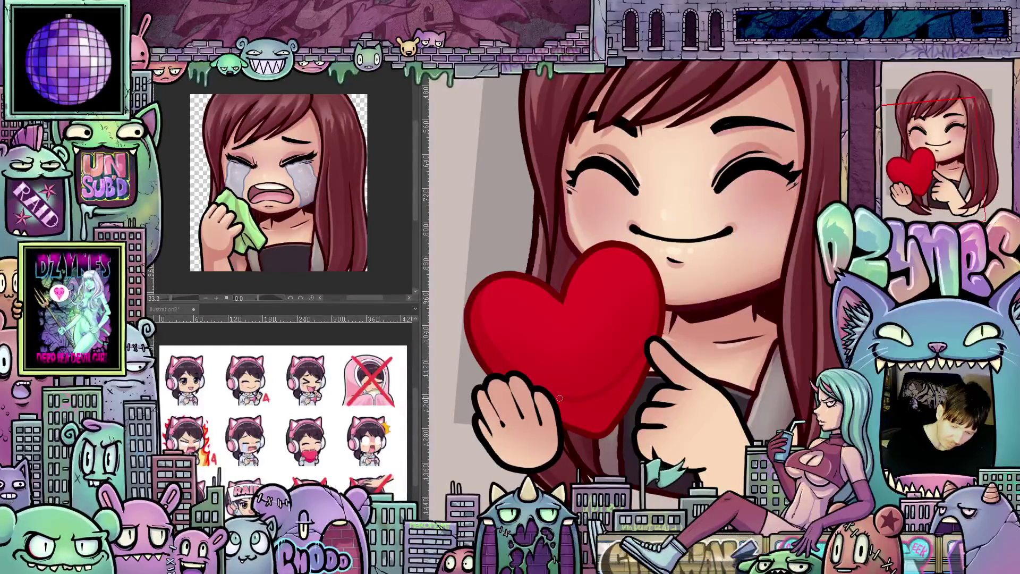
drag(553, 399, 516, 299)
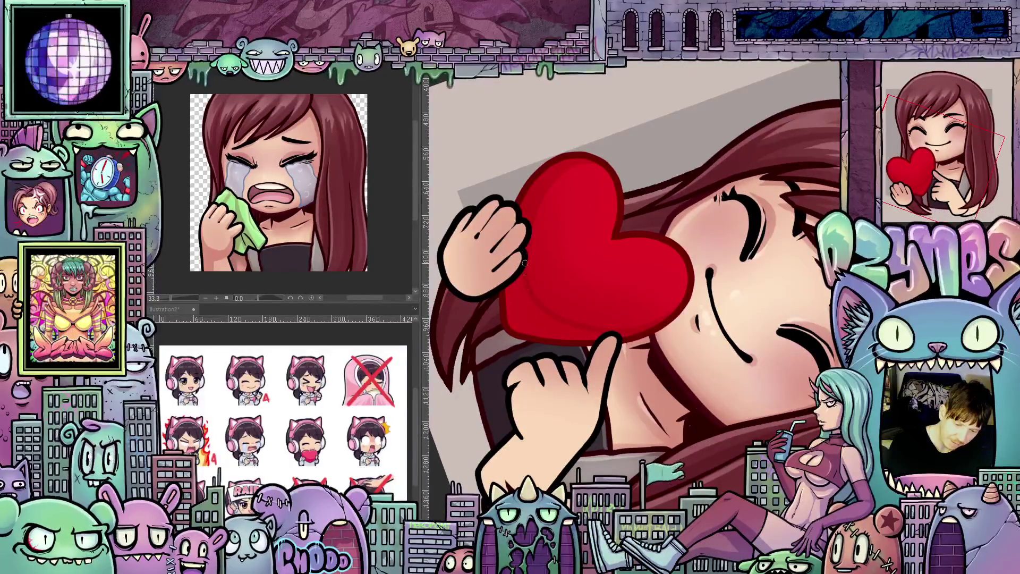
drag(573, 333, 610, 407)
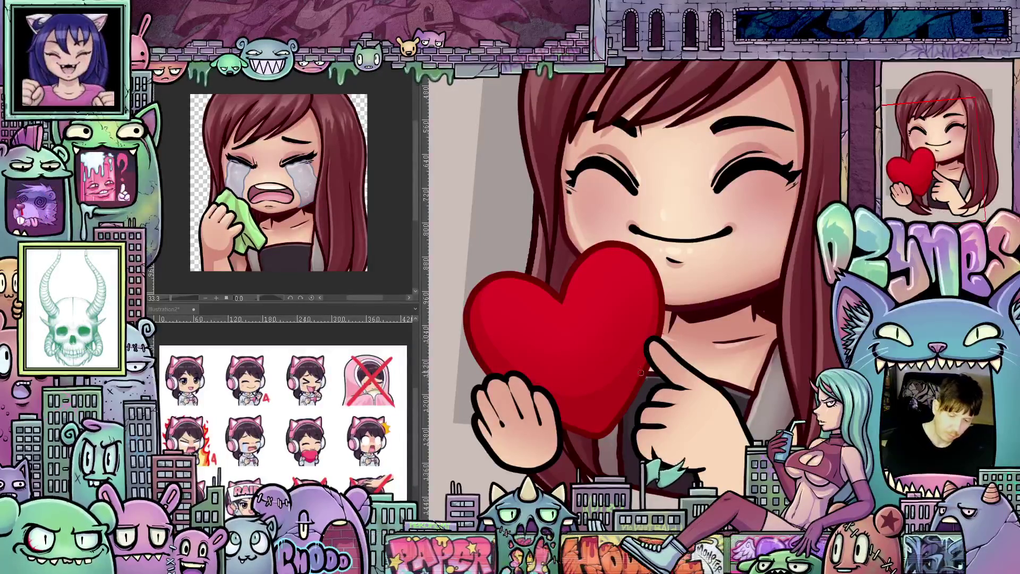
drag(584, 413, 588, 458)
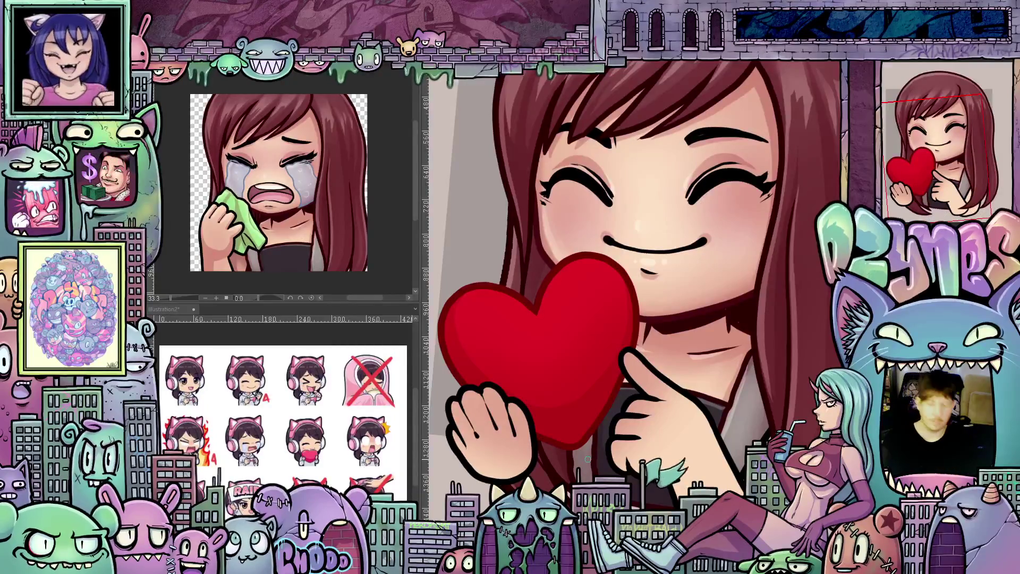
drag(619, 440, 598, 389)
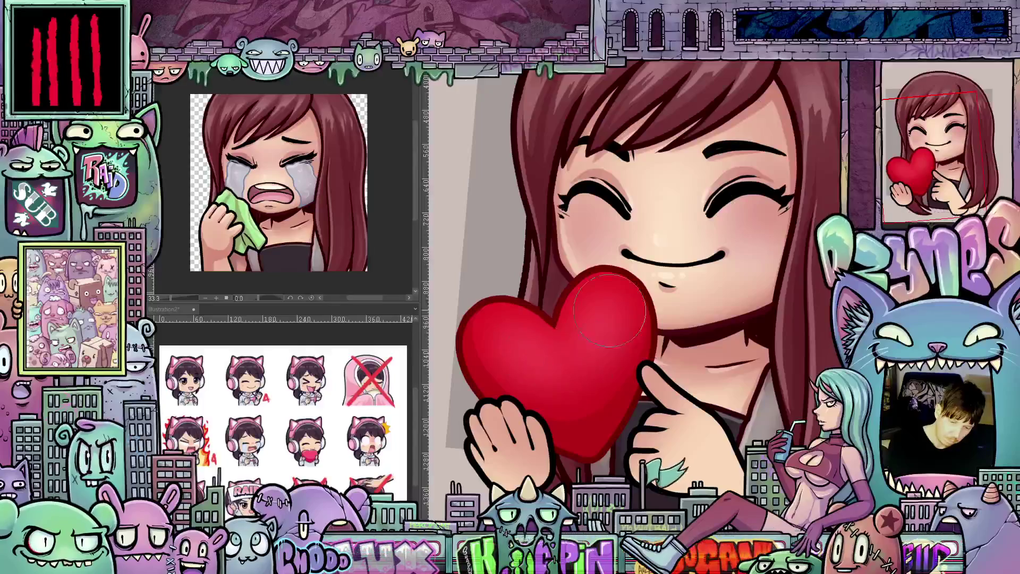
Paint bright white gloss highlights on the heart's two upper lobes.
drag(573, 404, 583, 435)
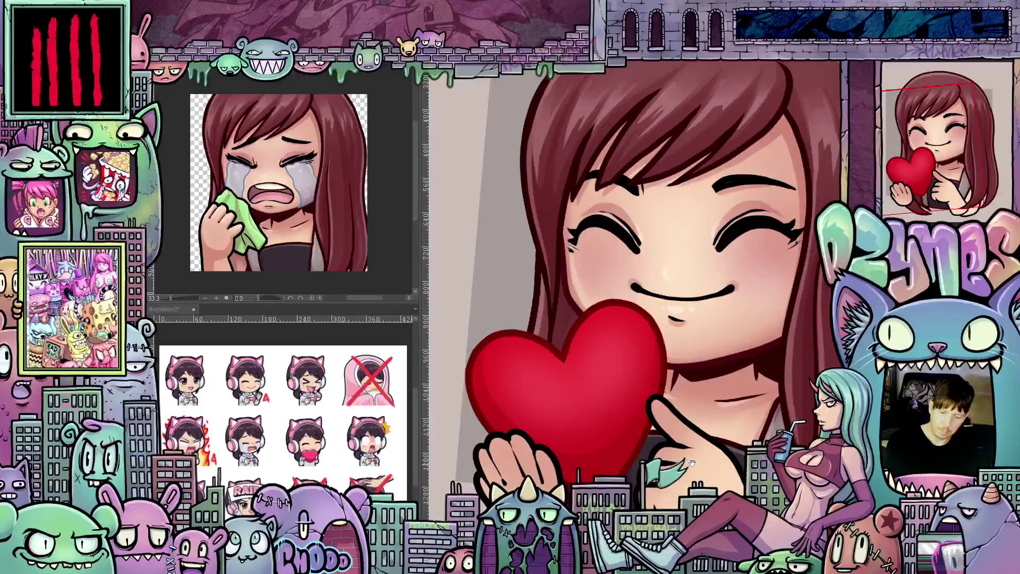
drag(556, 399, 534, 348)
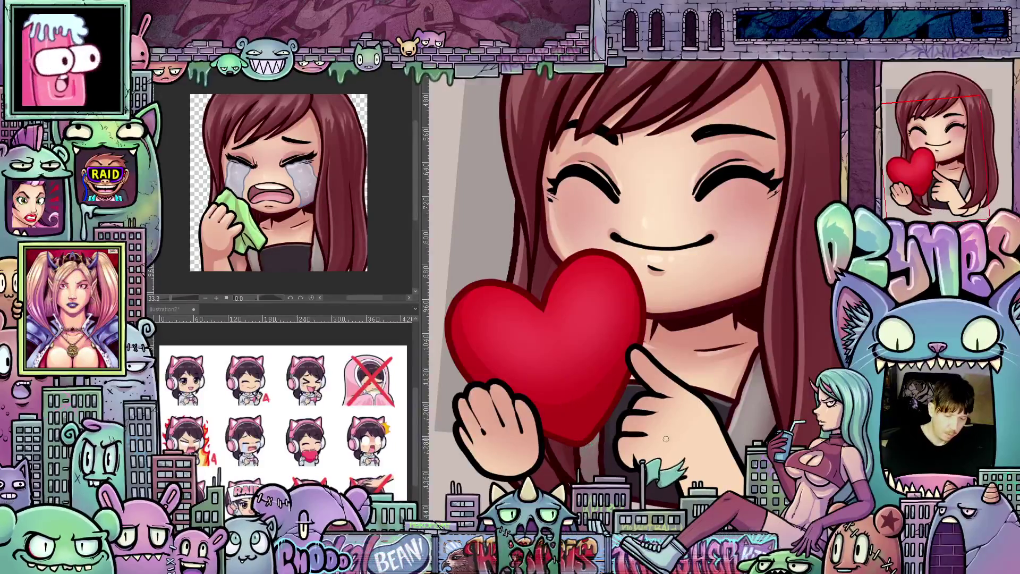
drag(761, 420, 574, 290)
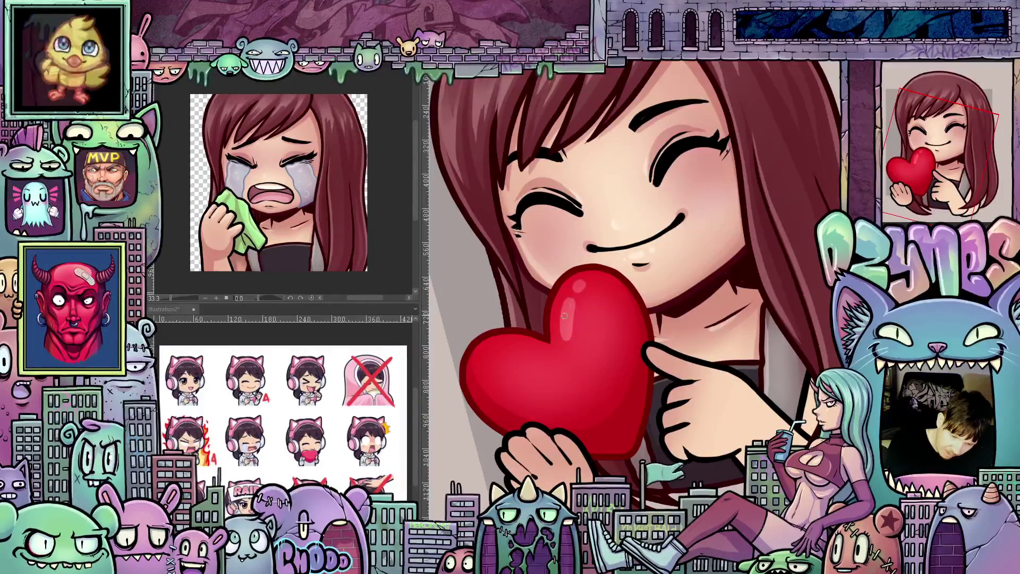
mouse_move(576, 354)
mouse_down()
mouse_move(649, 443)
mouse_move(696, 378)
mouse_move(595, 441)
mouse_move(615, 450)
mouse_move(624, 499)
mouse_up()
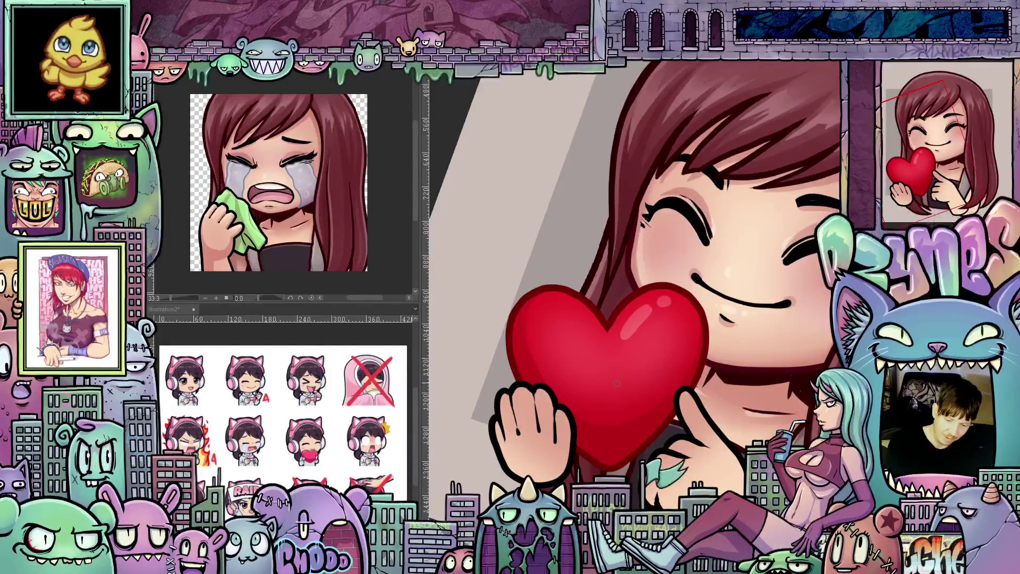
drag(682, 387, 645, 329)
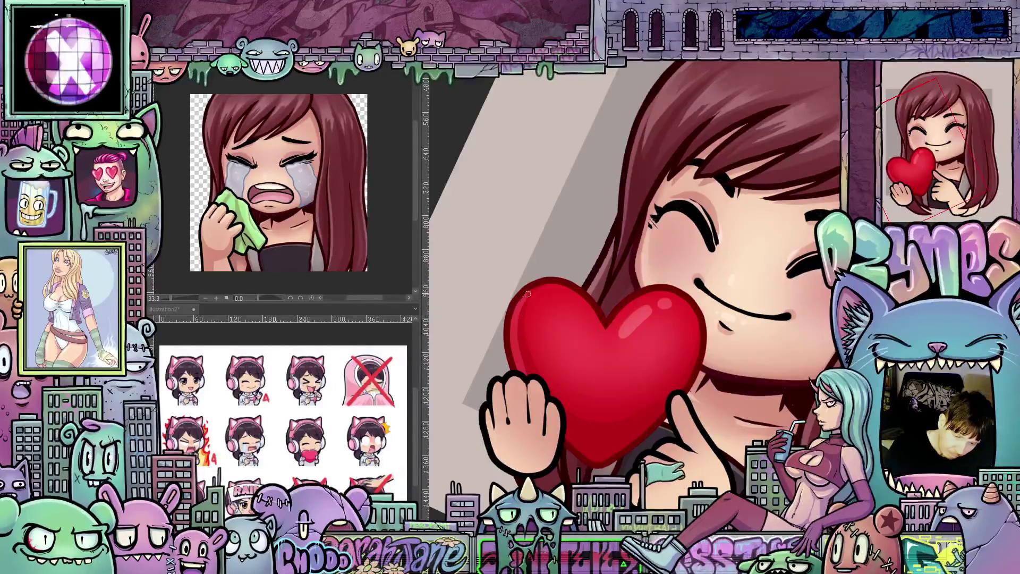
drag(554, 284, 671, 417)
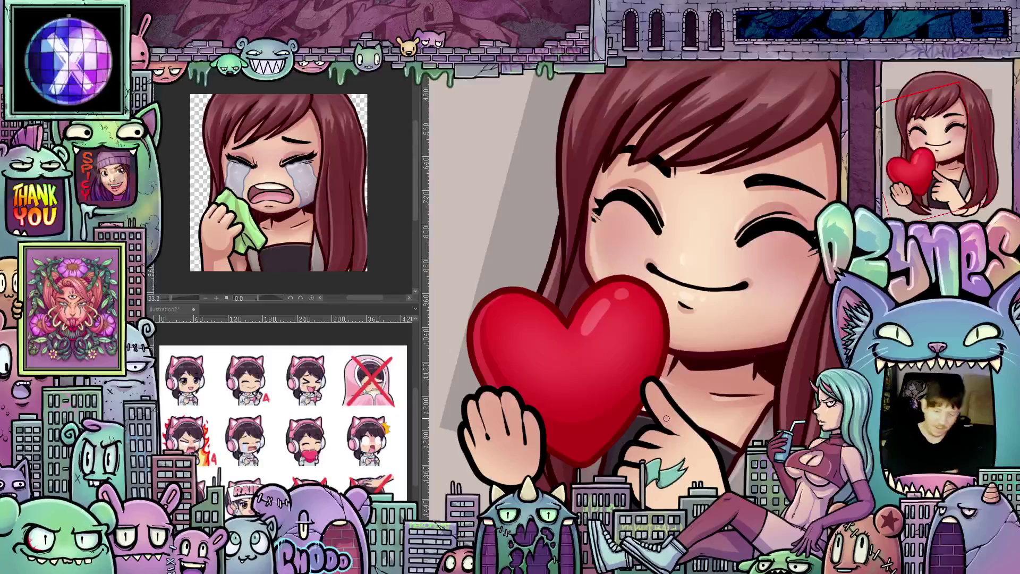
key(ctrl+z)
drag(729, 477, 483, 347)
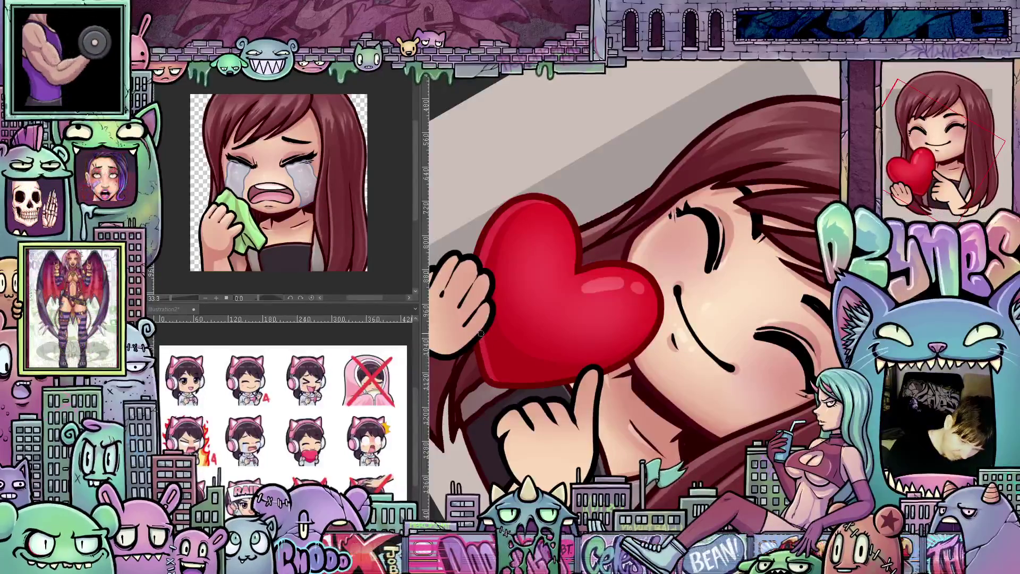
mouse_move(496, 381)
mouse_down()
mouse_move(537, 404)
mouse_move(697, 357)
mouse_up()
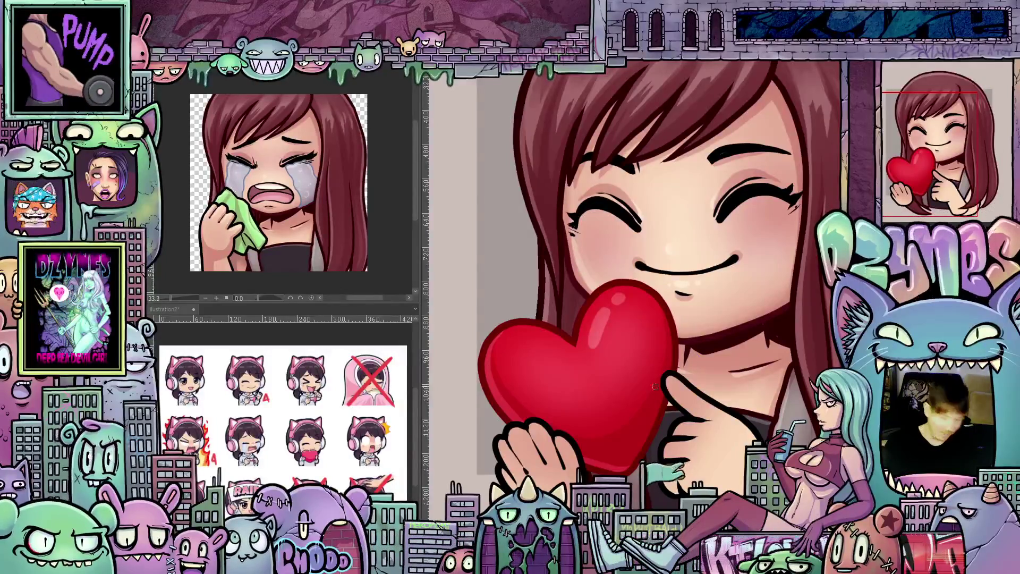
drag(723, 441, 669, 405)
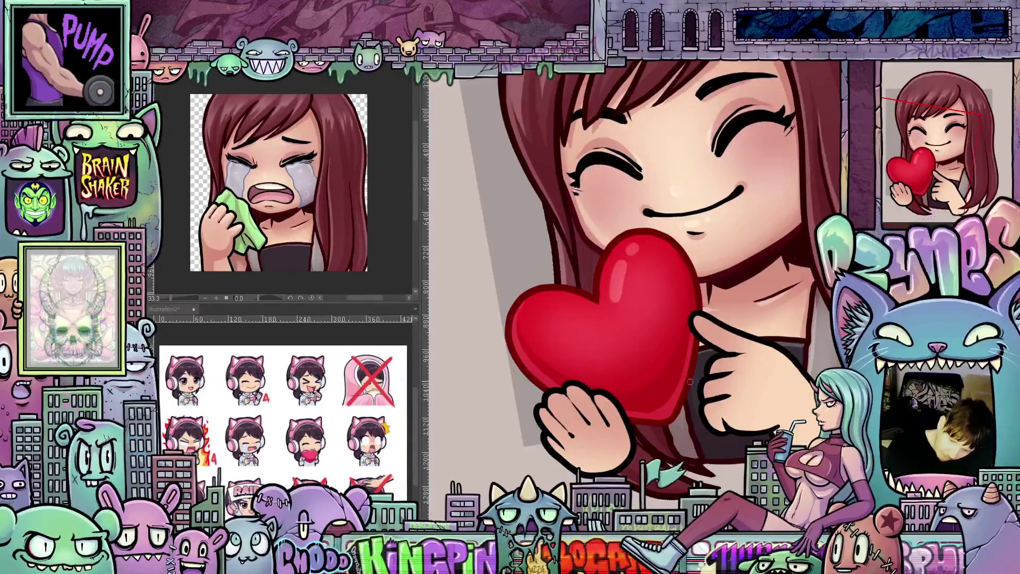
drag(683, 382, 621, 441)
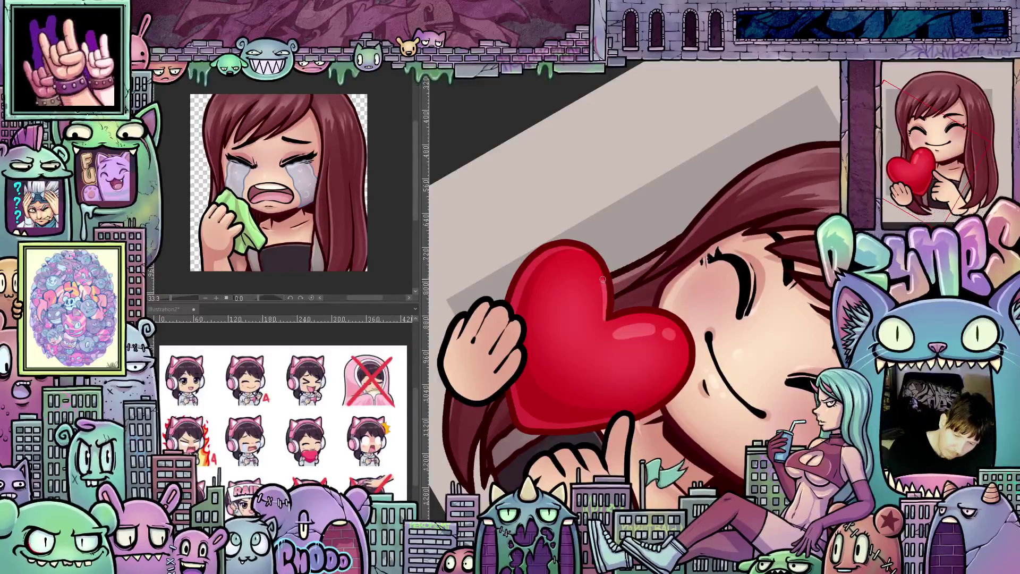
mouse_move(631, 281)
mouse_down()
mouse_move(686, 343)
mouse_move(667, 239)
mouse_up()
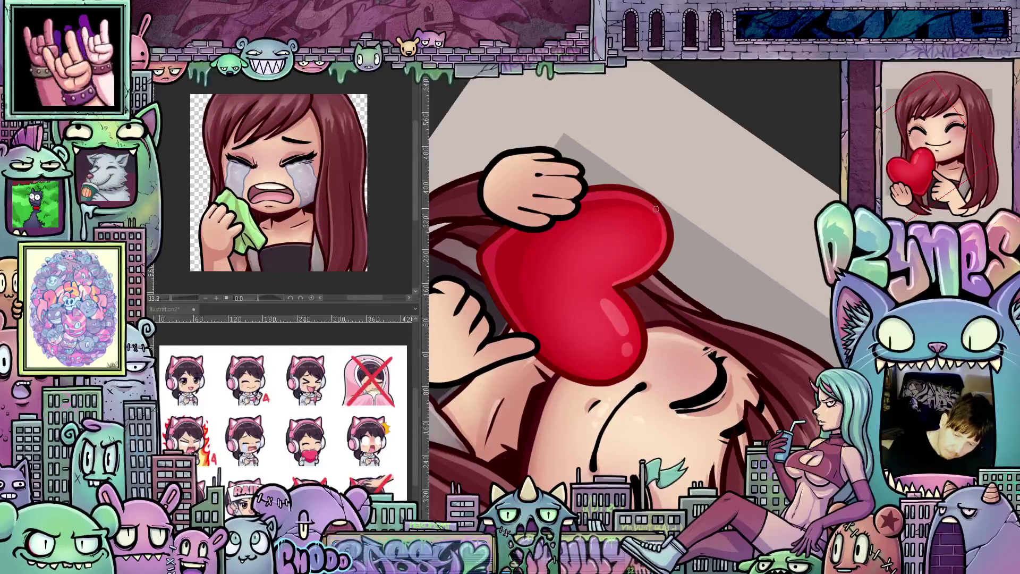
key(ctrl+0)
key(minus)
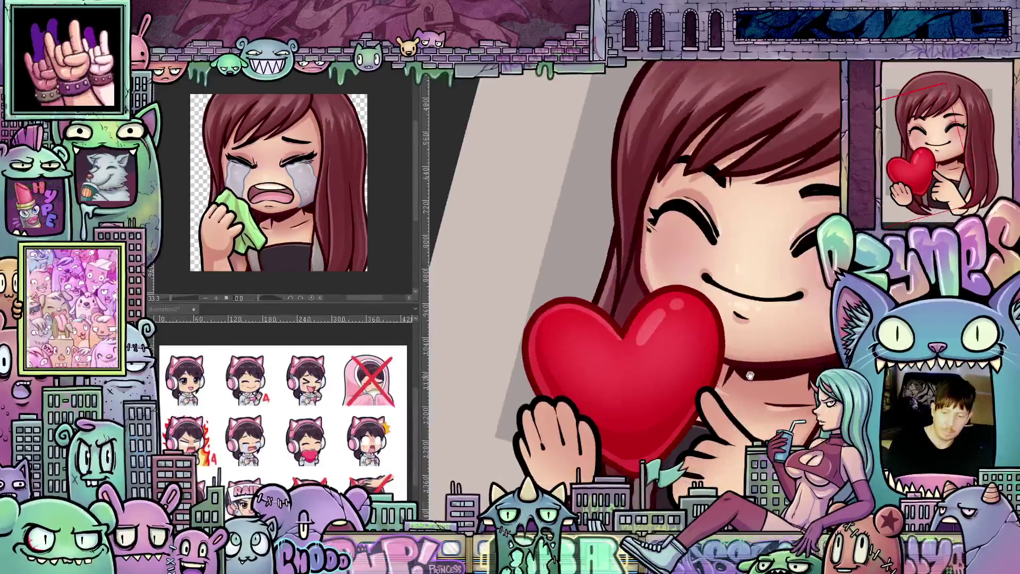
drag(726, 374, 643, 426)
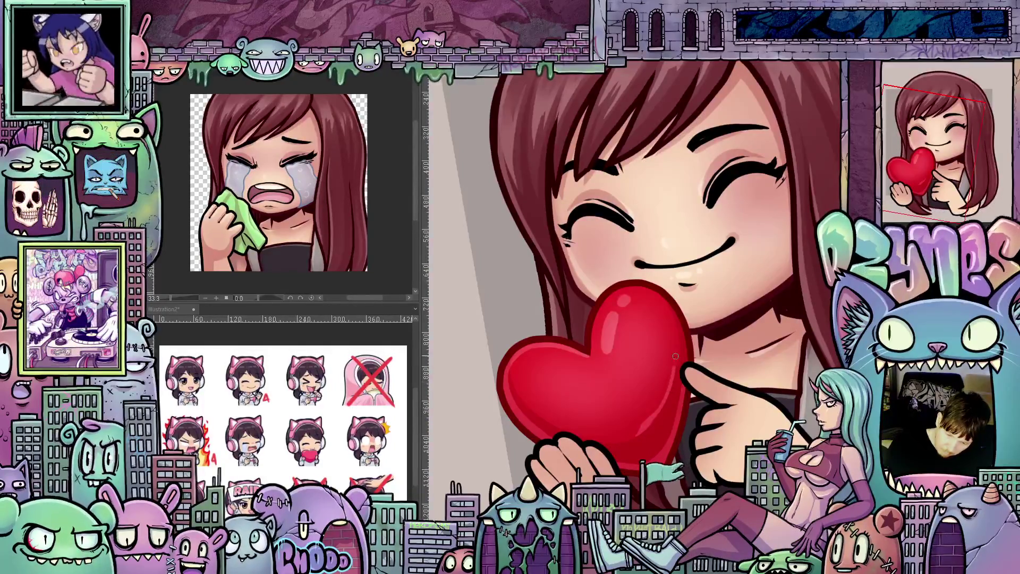
drag(688, 370, 646, 379)
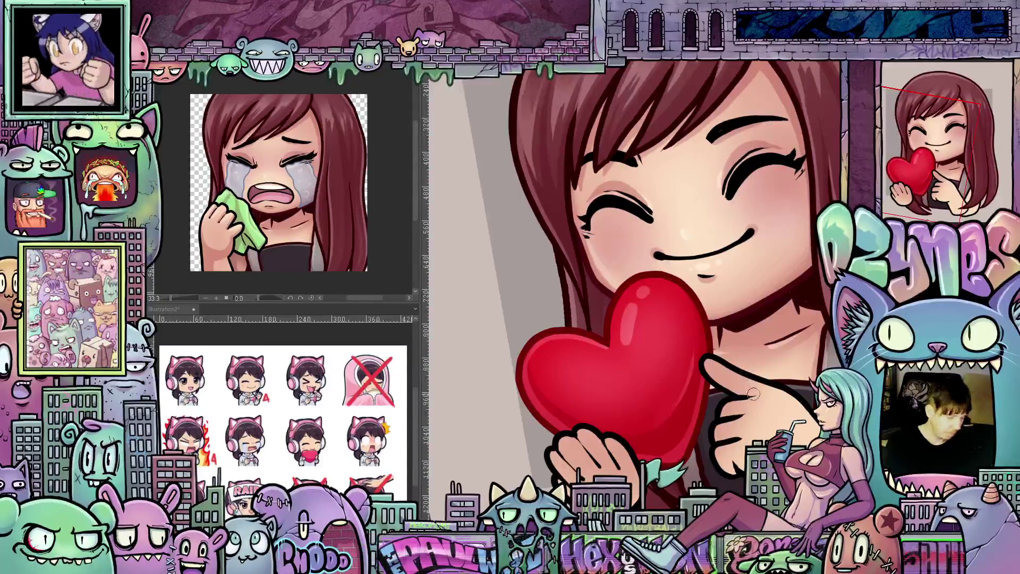
mouse_move(755, 394)
mouse_down()
mouse_move(703, 451)
mouse_move(690, 409)
mouse_move(663, 447)
mouse_move(630, 458)
mouse_move(617, 427)
mouse_up()
scroll(689, 408, down, 3)
scroll(617, 426, up, 5)
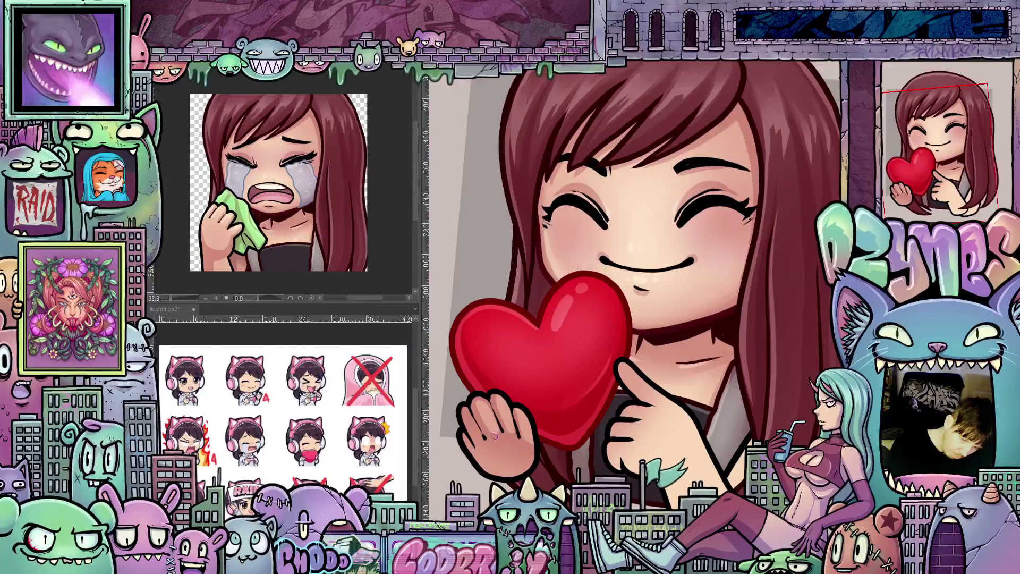
mouse_move(642, 447)
mouse_down()
mouse_move(675, 426)
mouse_move(662, 427)
mouse_up()
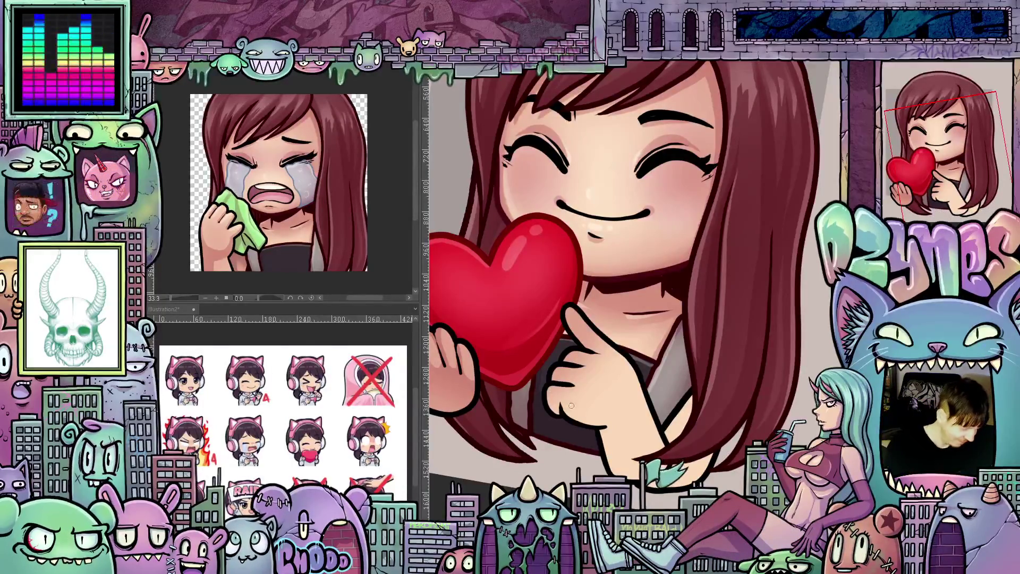
Add a short darker brush stroke along the edge where the hand meets the hair.
drag(587, 420, 509, 321)
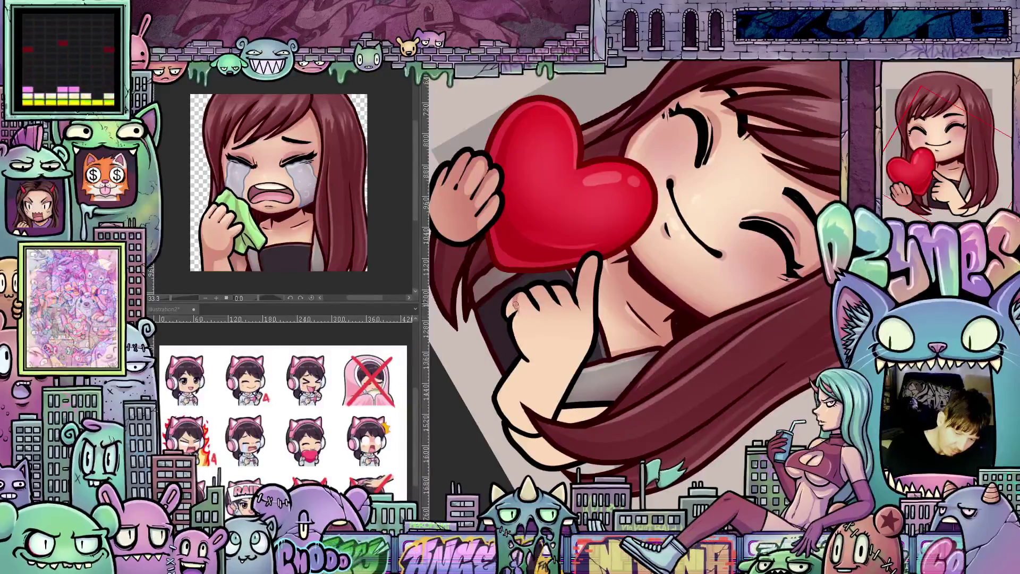
mouse_move(632, 391)
mouse_down()
mouse_move(674, 414)
mouse_move(579, 404)
mouse_move(577, 471)
mouse_move(566, 412)
mouse_move(559, 458)
mouse_move(511, 296)
mouse_move(508, 307)
mouse_up()
drag(606, 373, 648, 383)
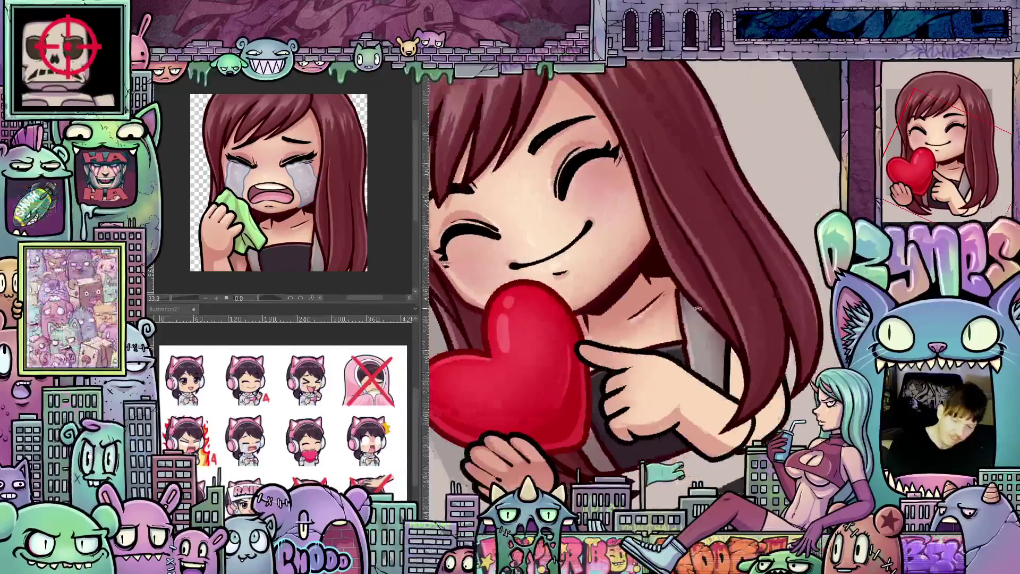
scroll(693, 389, up, 2)
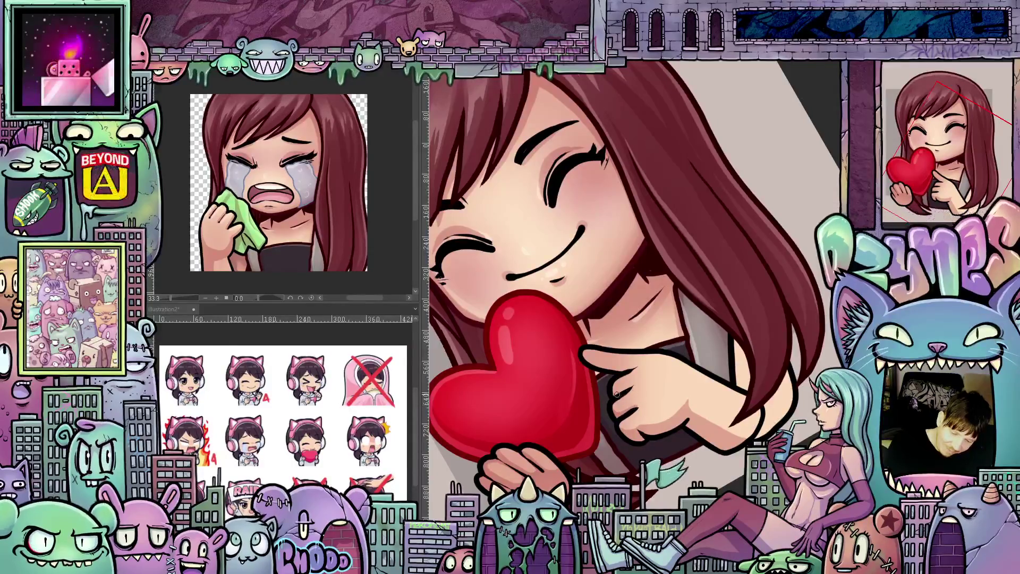
drag(632, 385, 578, 310)
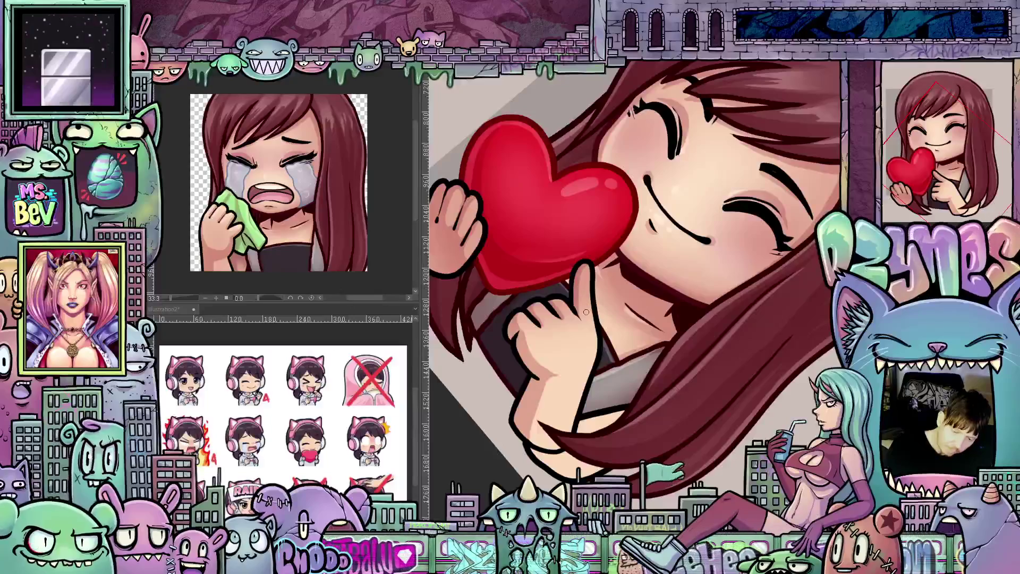
mouse_move(637, 398)
mouse_down()
mouse_move(686, 409)
mouse_move(676, 357)
mouse_up()
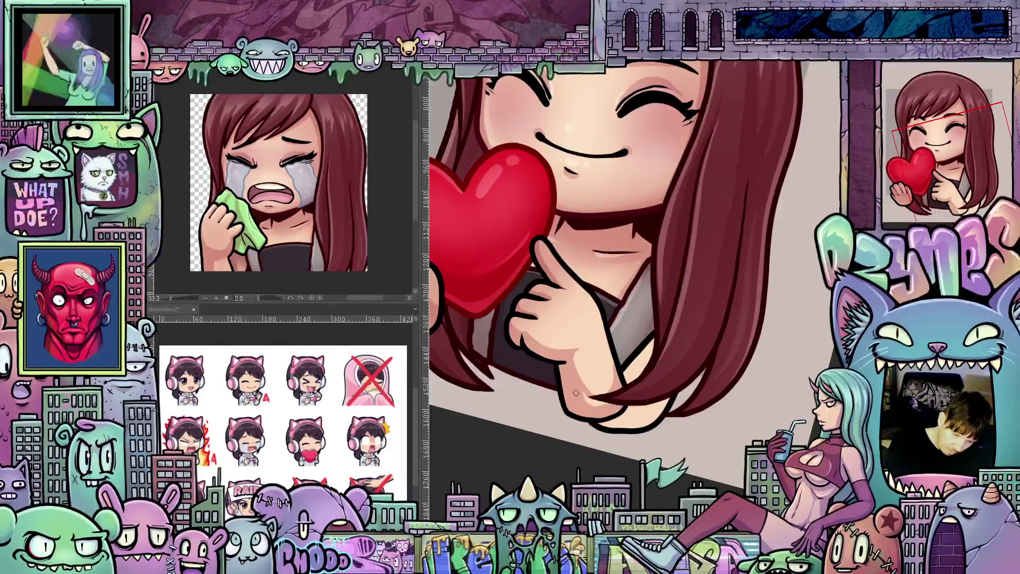
drag(576, 393, 599, 402)
scroll(610, 422, down, 4)
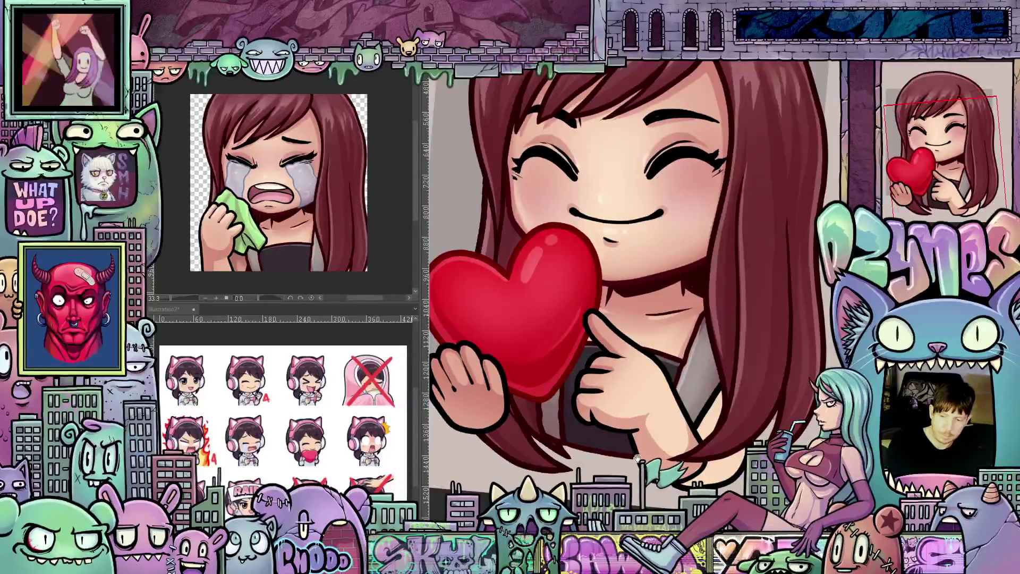
scroll(732, 408, up, 3)
scroll(769, 421, up, 2)
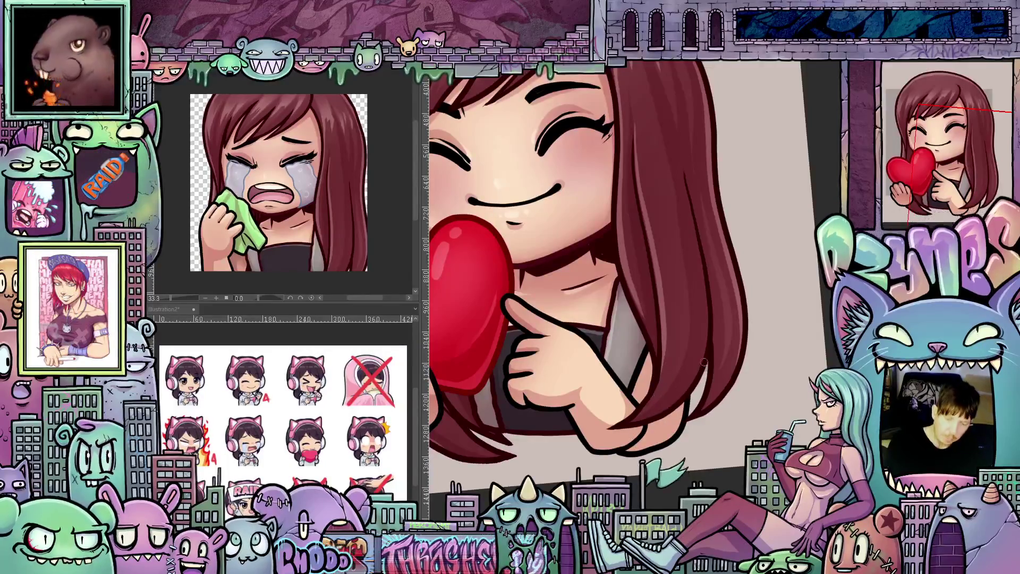
Resize the canvas to 1000 × 1000 px in Change Canvas Size (Ctrl+Alt+C).
key(ctrl+0)
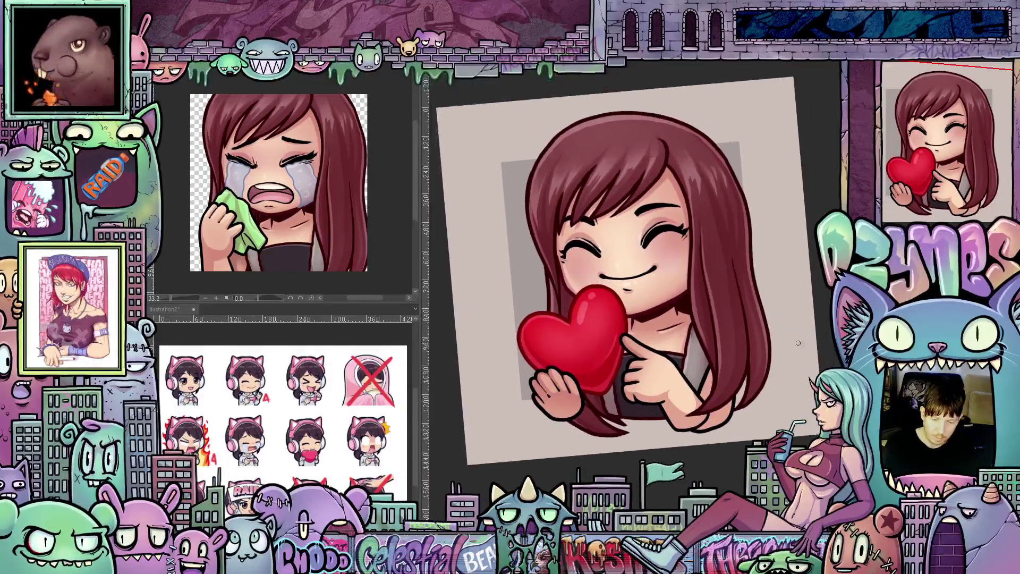
drag(767, 352, 754, 373)
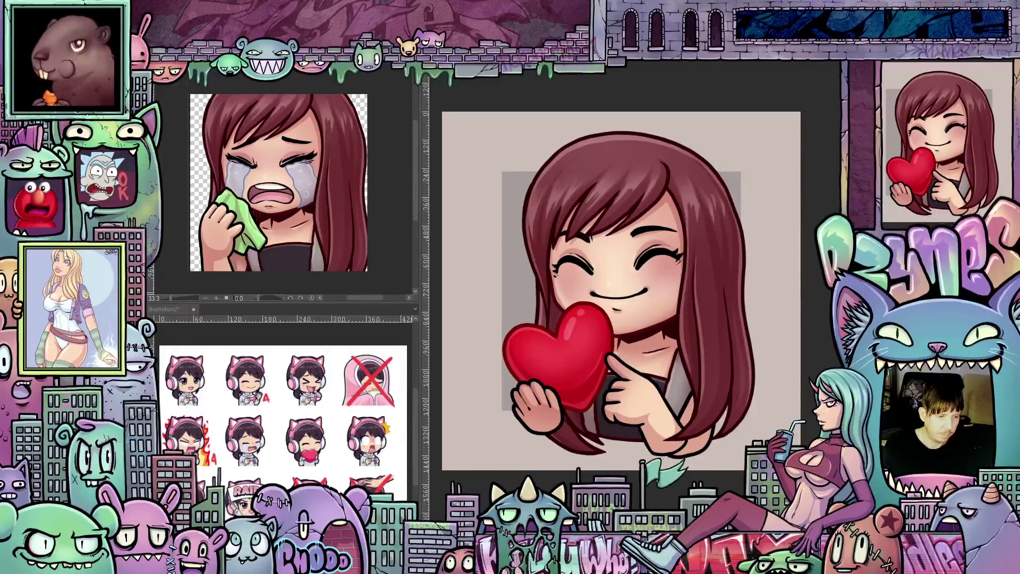
click(160, 77)
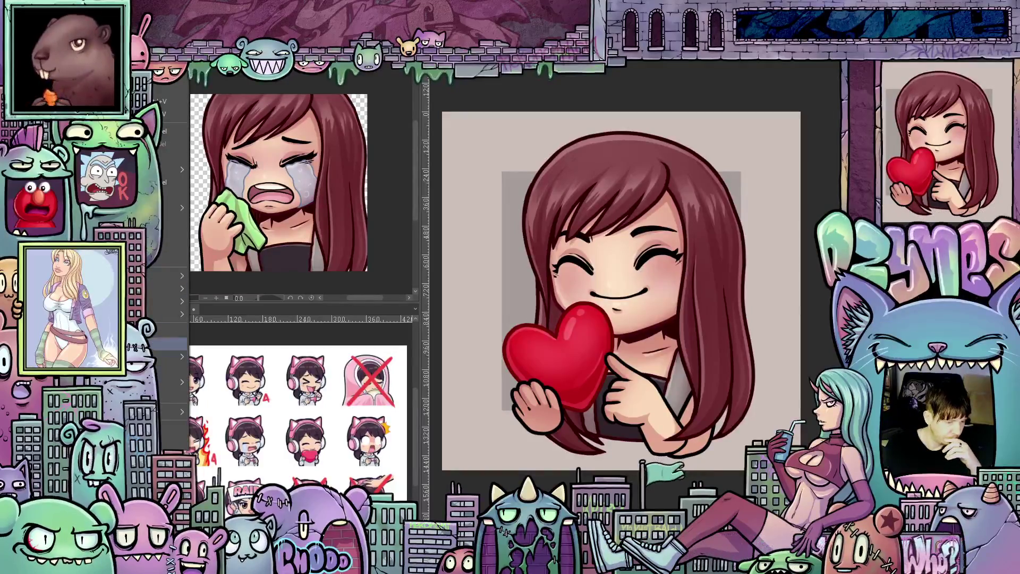
key(Escape)
key(ctrl+alt+c)
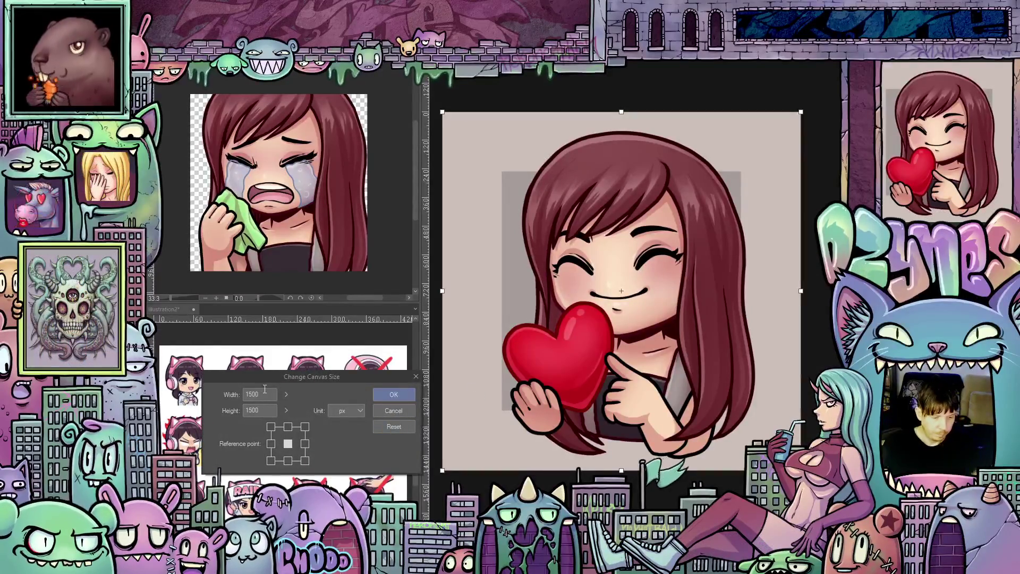
text(1000)
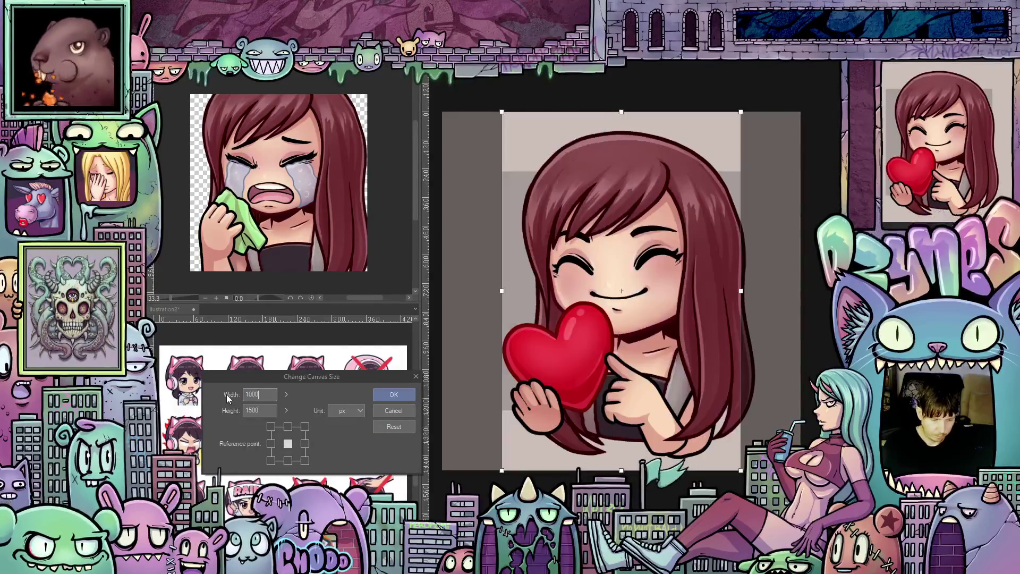
key(Tab)
text(1000)
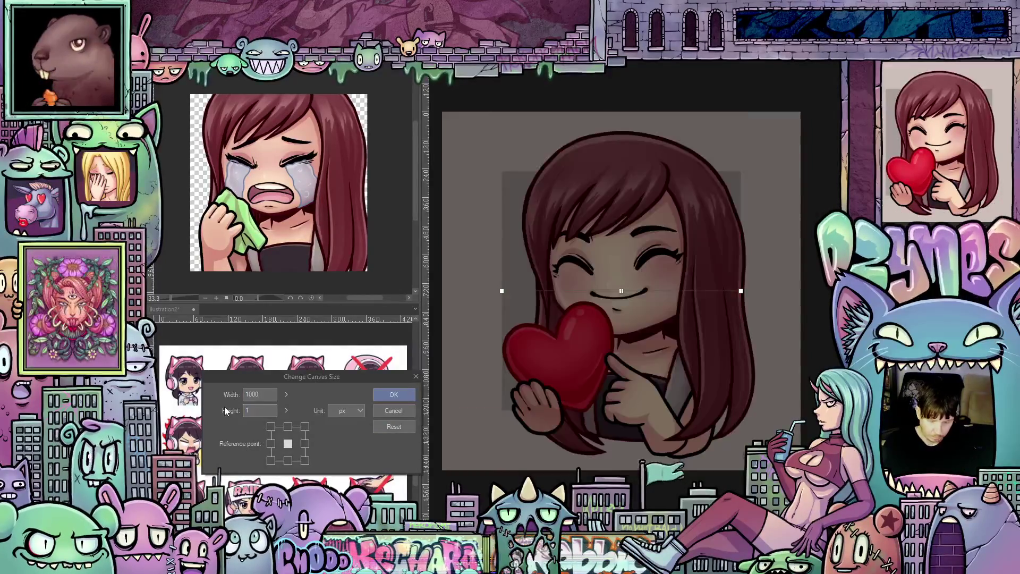
click(406, 396)
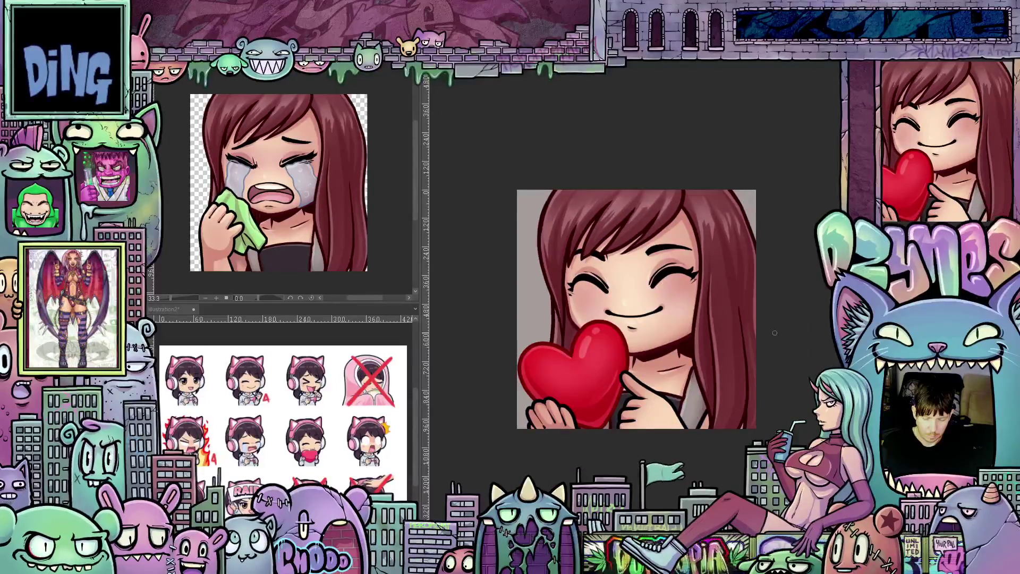
scroll(781, 340, down, 2)
scroll(777, 332, down, 5)
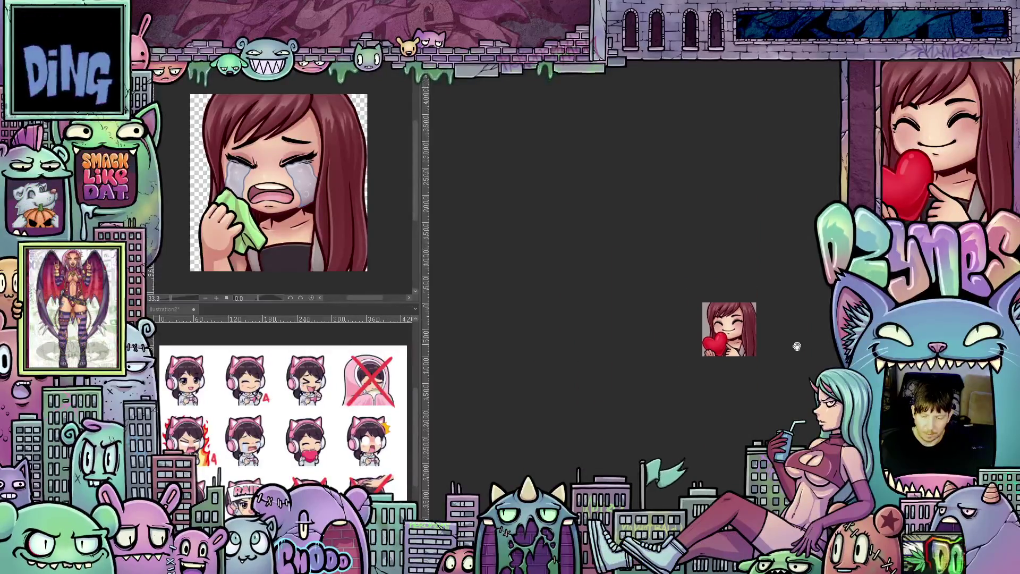
scroll(661, 322, down, 3)
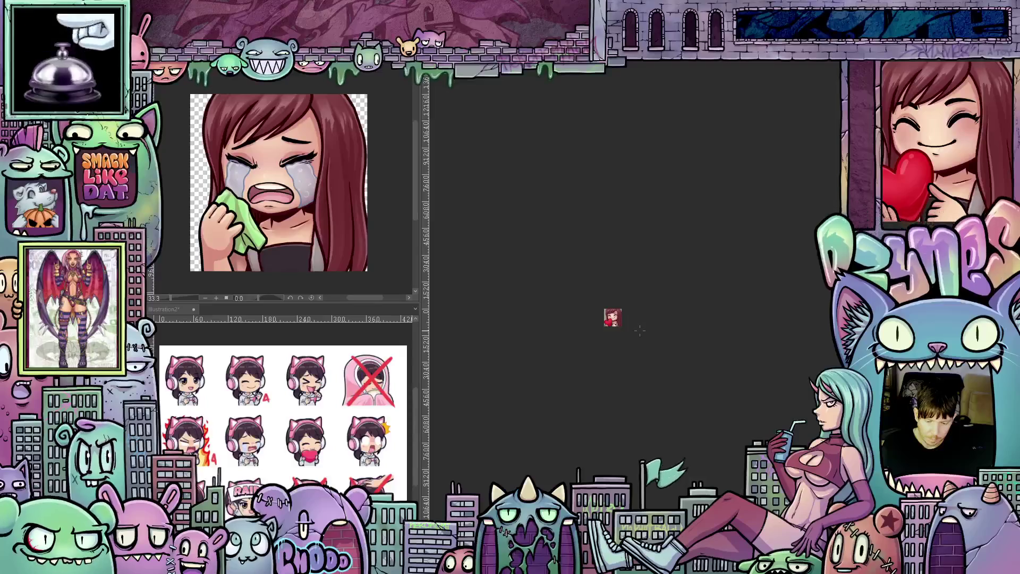
scroll(640, 331, down, 1)
scroll(628, 329, up, 8)
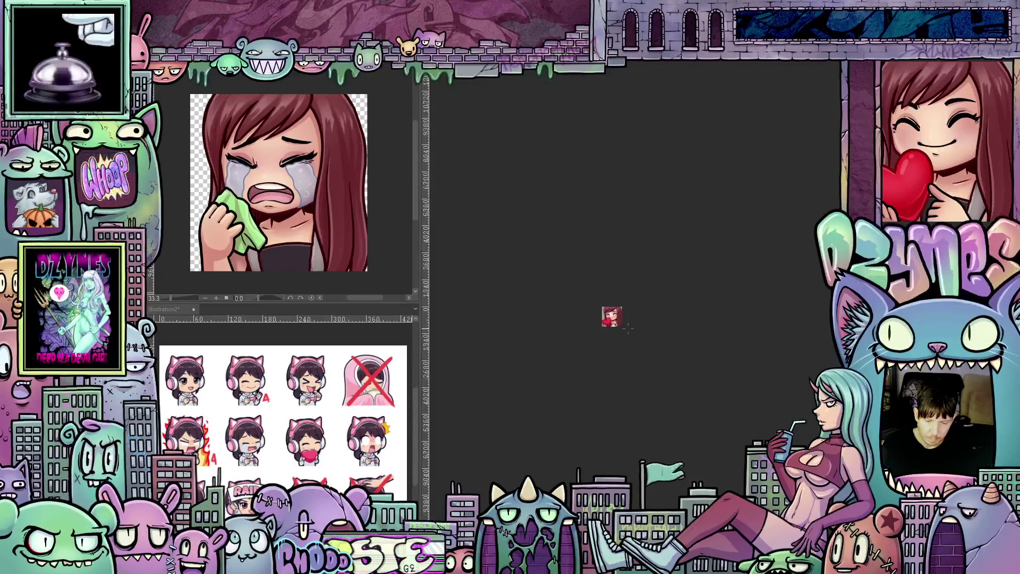
scroll(635, 318, up, 4)
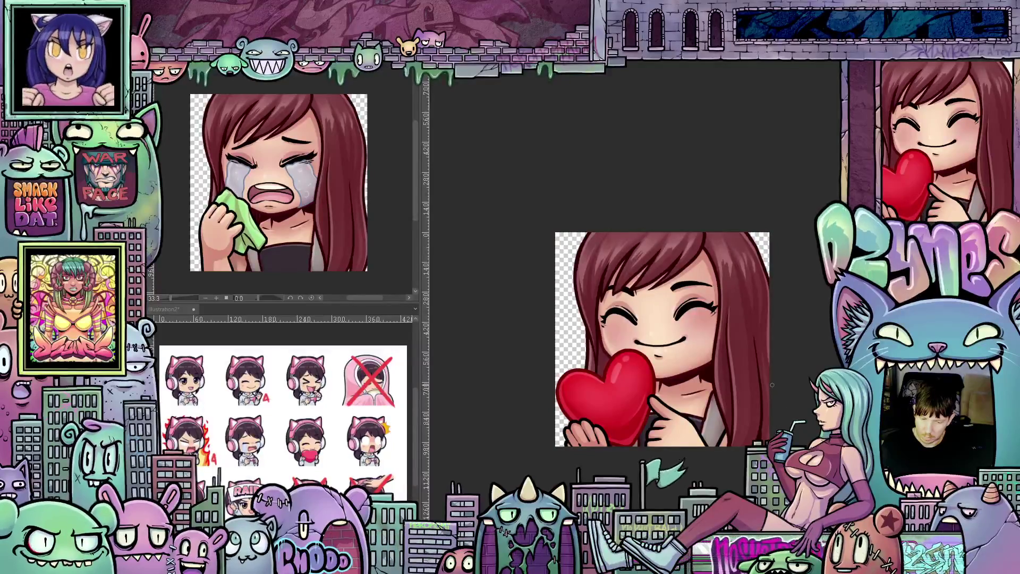
scroll(772, 381, up, 2)
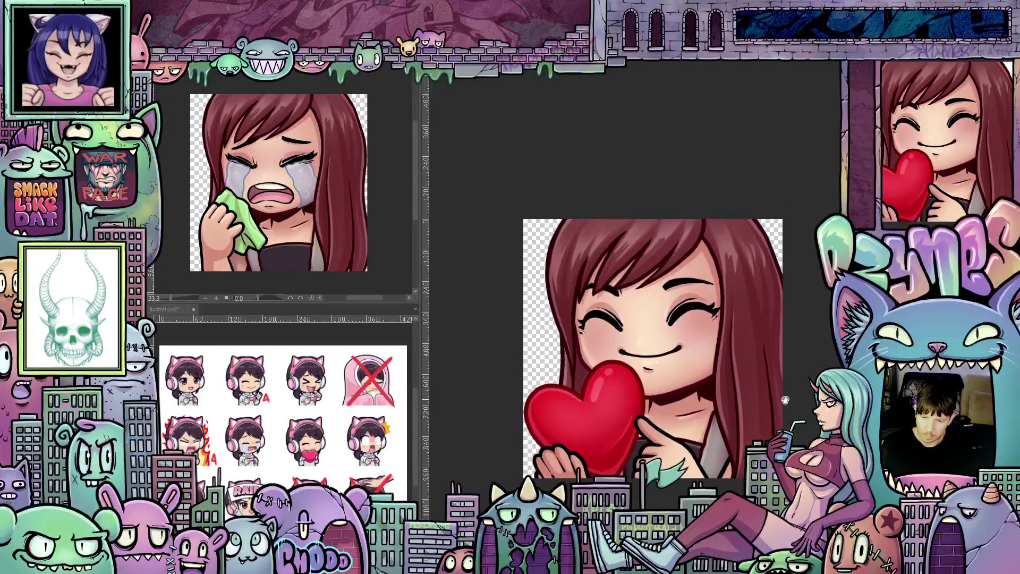
scroll(765, 388, down, 2)
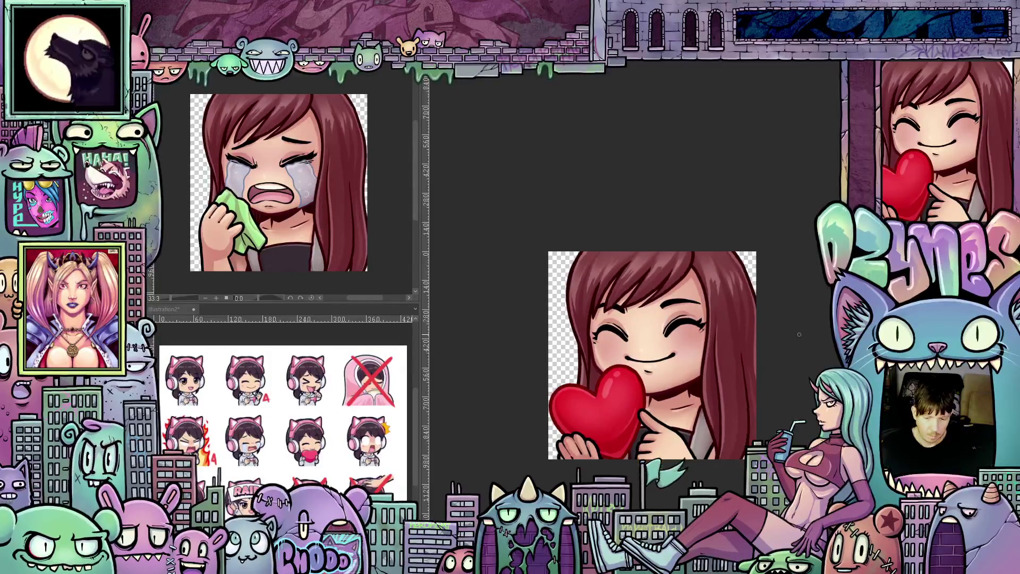
scroll(774, 375, up, 1)
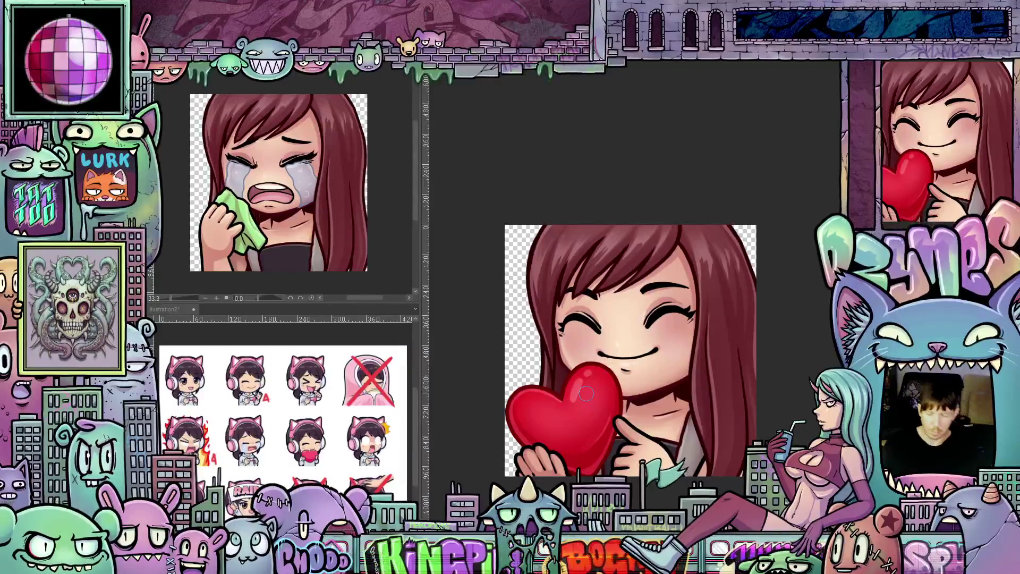
scroll(738, 421, down, 5)
scroll(737, 421, down, 5)
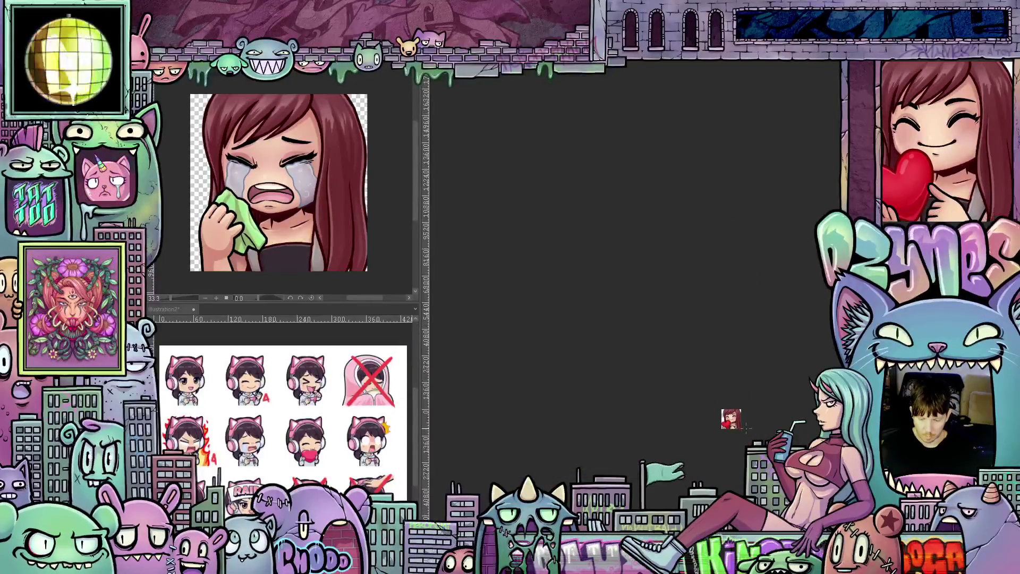
scroll(744, 428, up, 8)
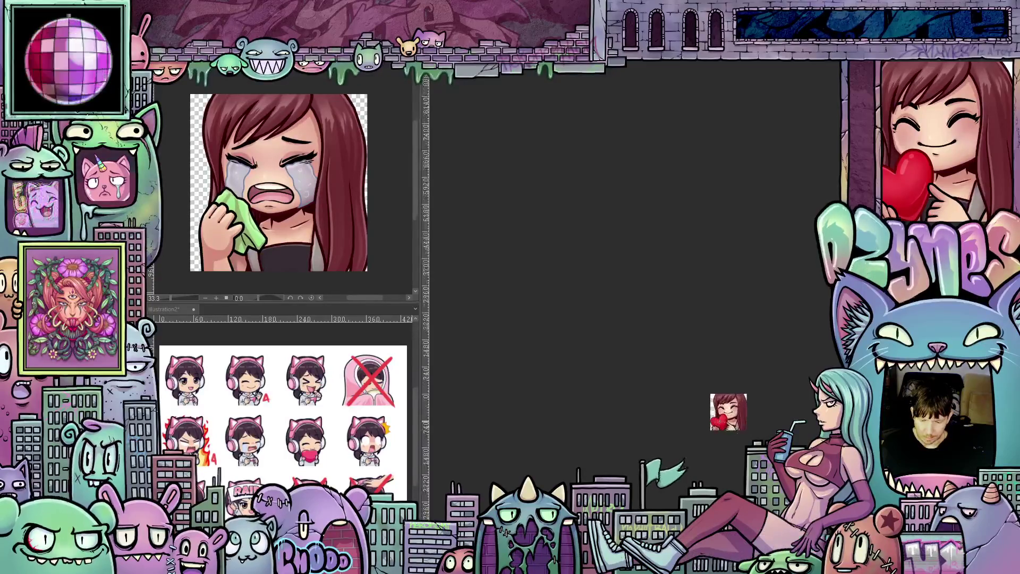
scroll(733, 408, up, 3)
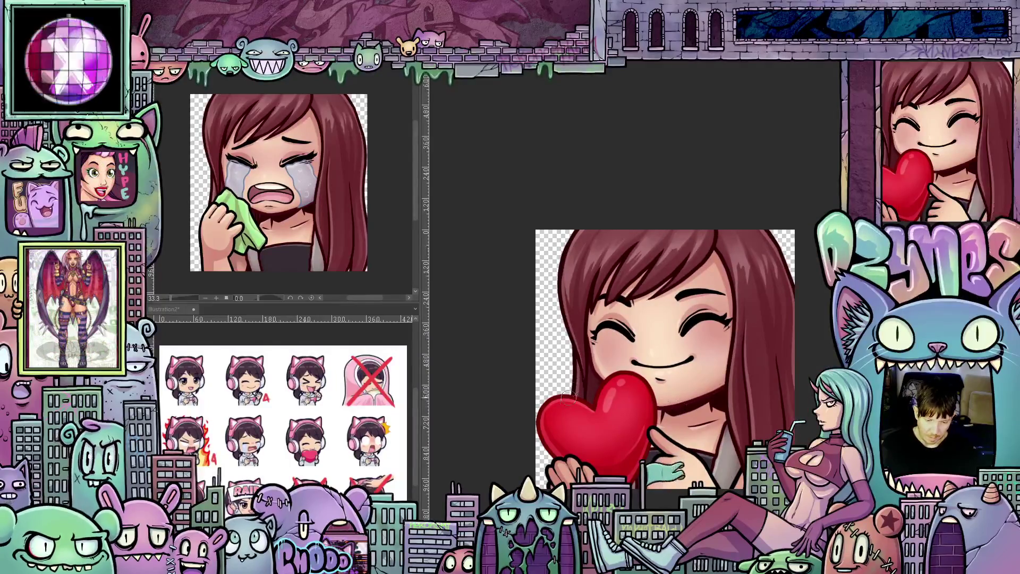
scroll(623, 407, up, 1)
scroll(659, 415, down, 5)
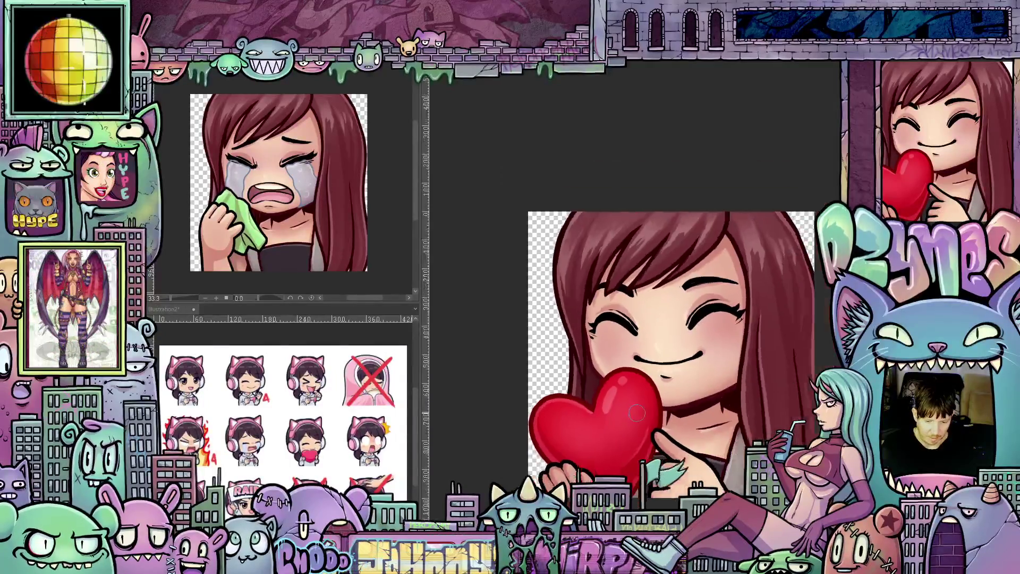
scroll(672, 419, down, 5)
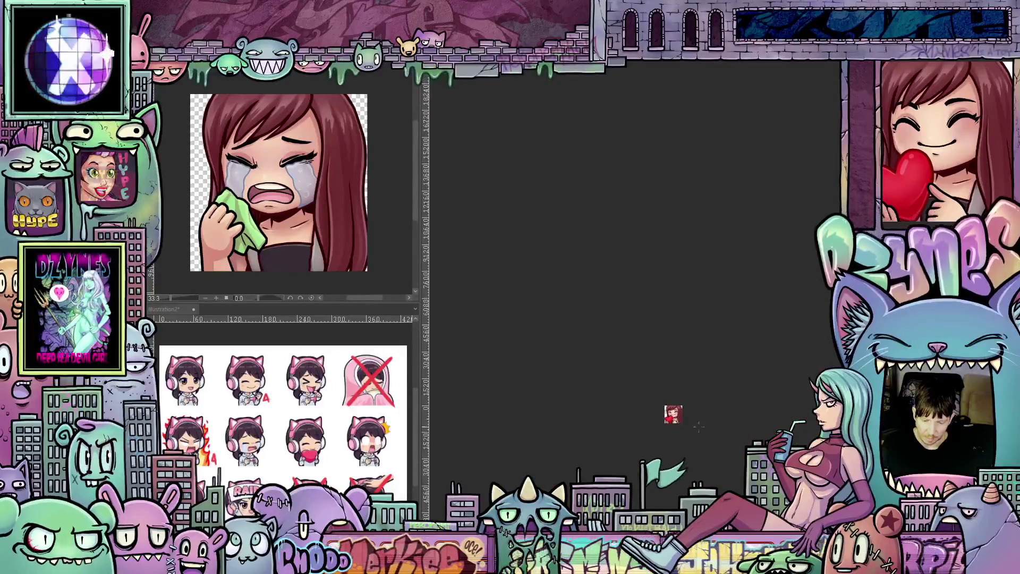
scroll(691, 425, up, 8)
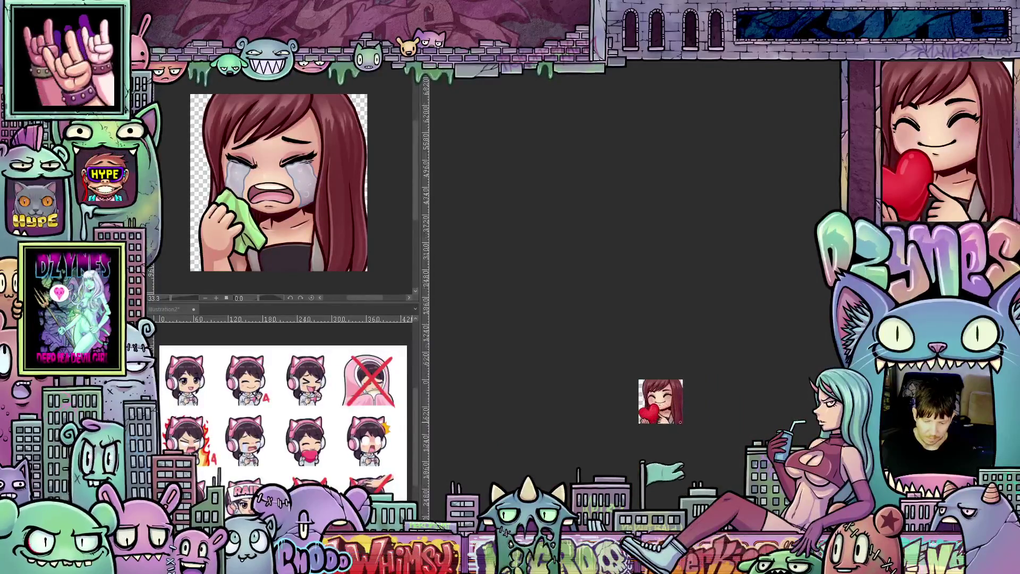
scroll(702, 409, up, 1)
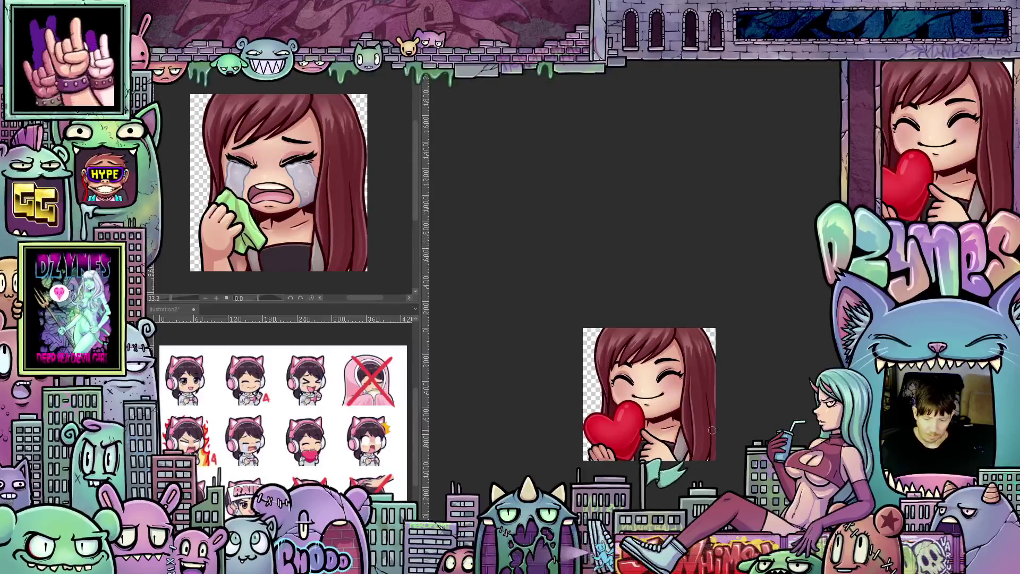
scroll(606, 431, up, 2)
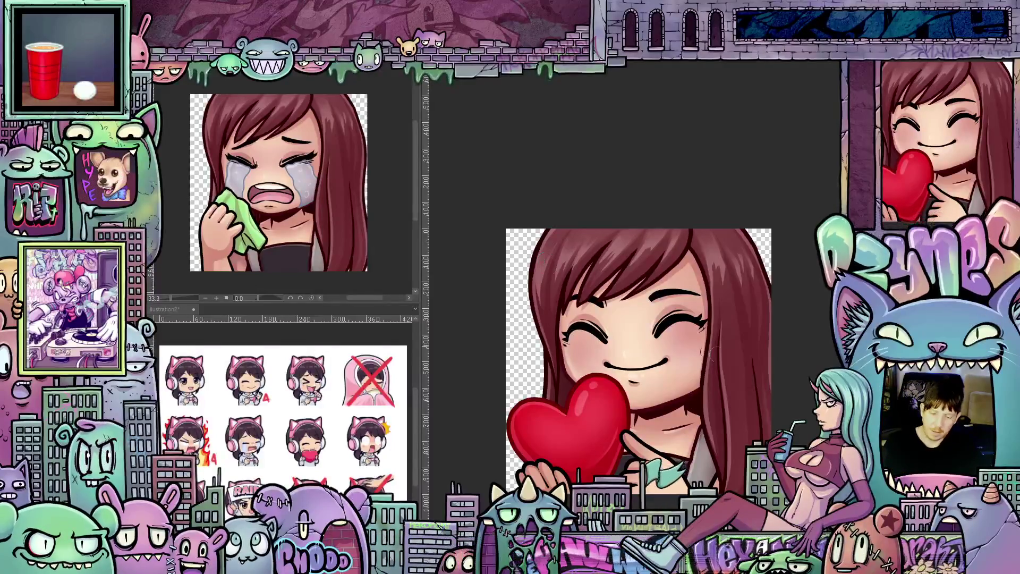
scroll(771, 357, down, 8)
scroll(777, 357, down, 3)
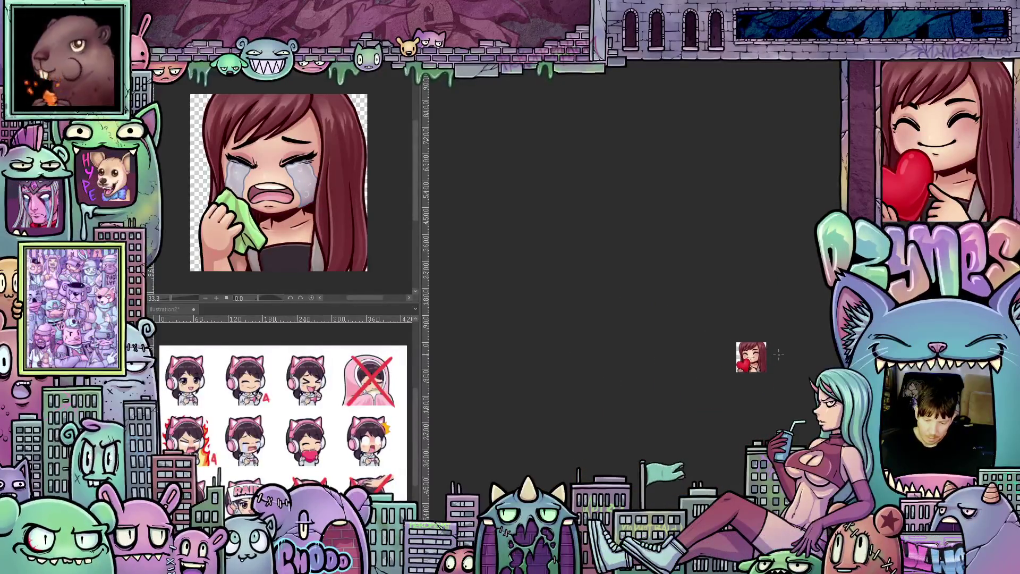
drag(788, 359, 726, 357)
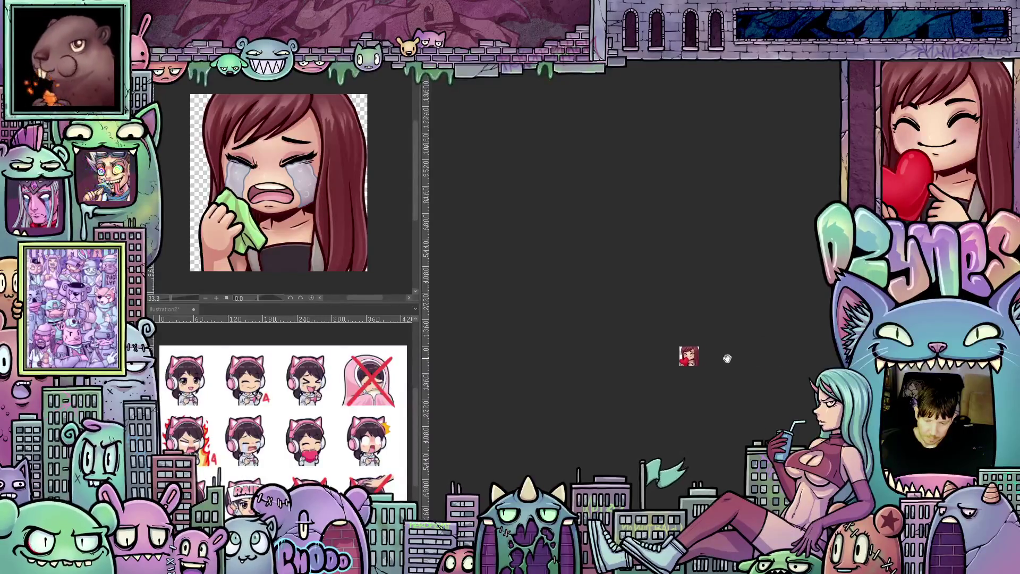
scroll(717, 359, up, 1)
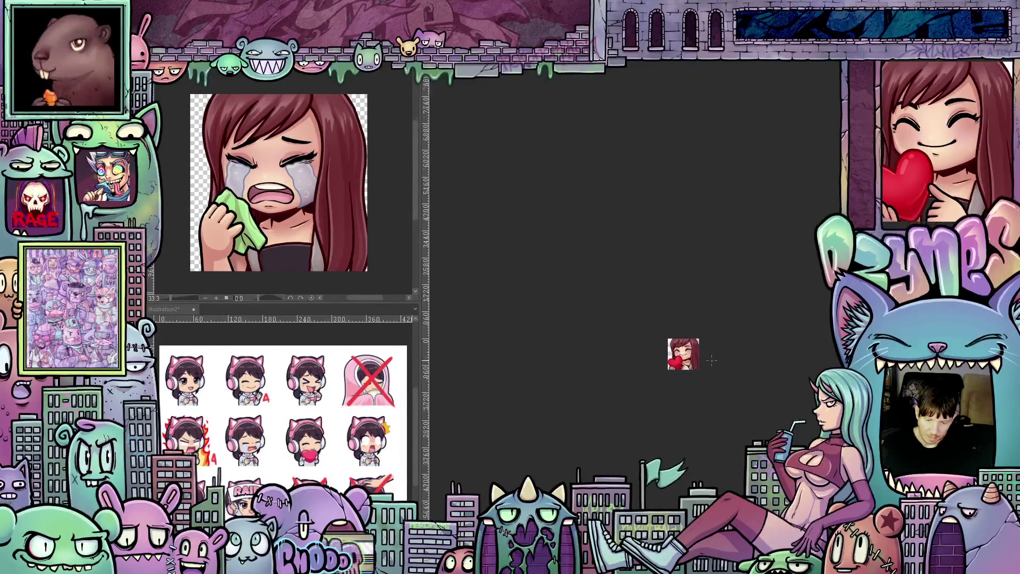
scroll(712, 362, up, 6)
scroll(707, 364, up, 2)
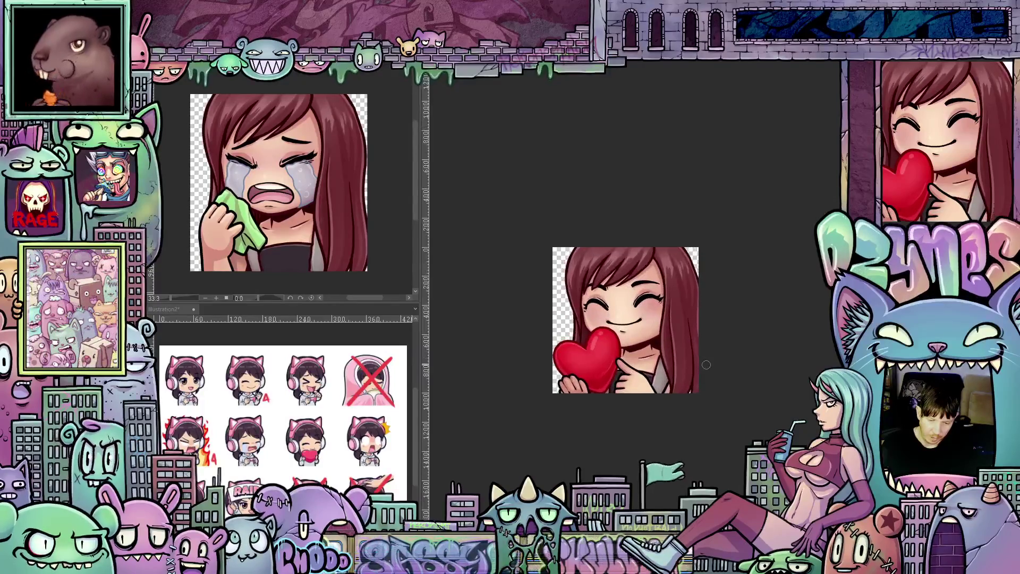
scroll(734, 380, up, 1)
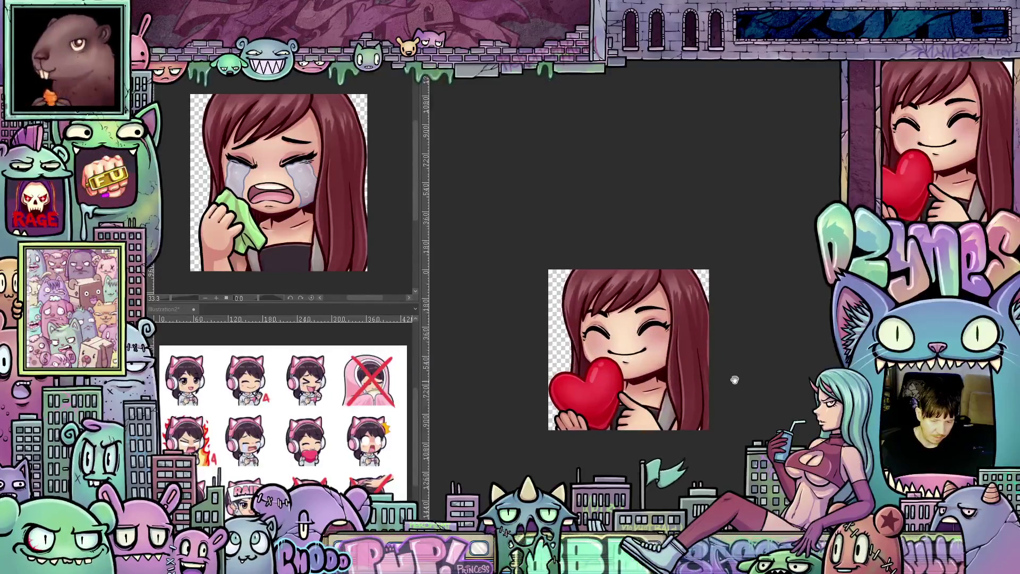
drag(734, 380, 760, 371)
scroll(764, 359, down, 1)
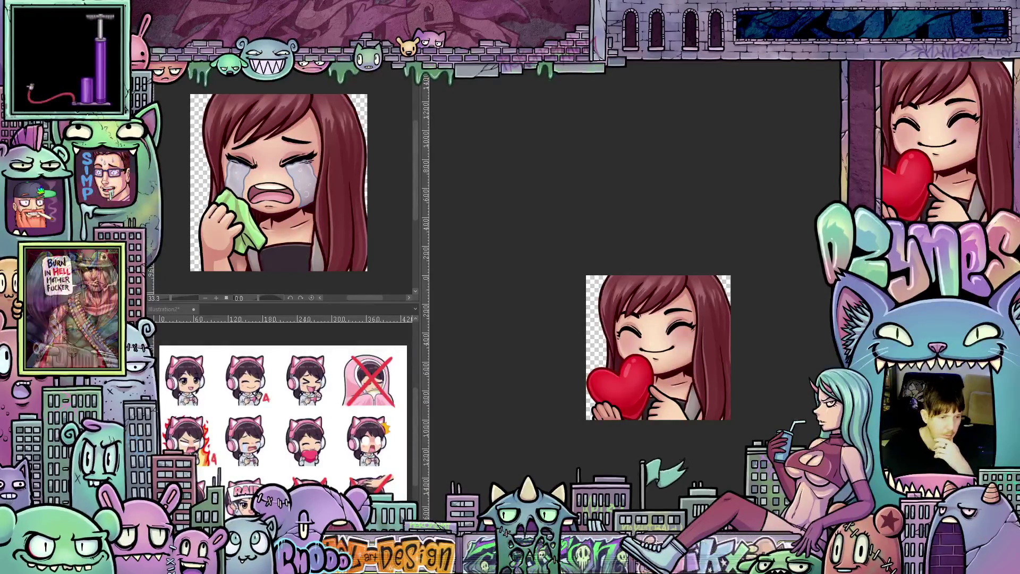
Add a Hue/Saturation/Luminosity correction layer with Saturation raised to 10.
key(alt+l)
key(Right)
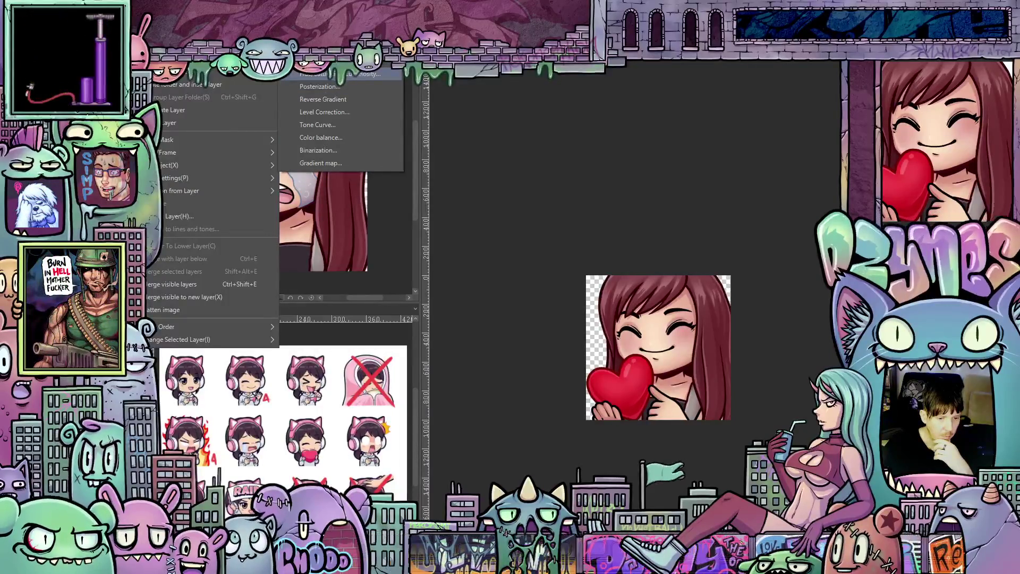
key(Return)
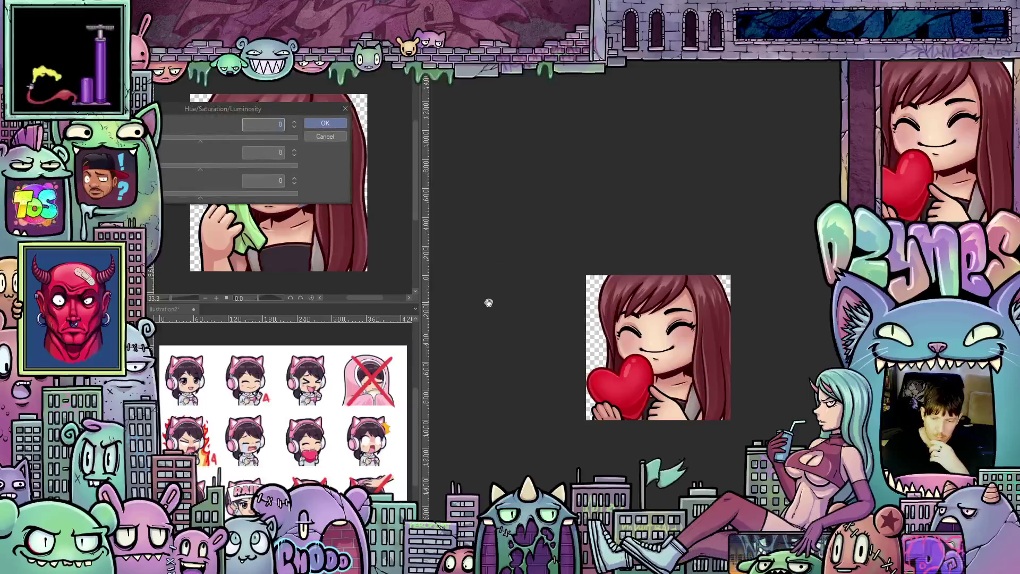
drag(202, 168, 208, 168)
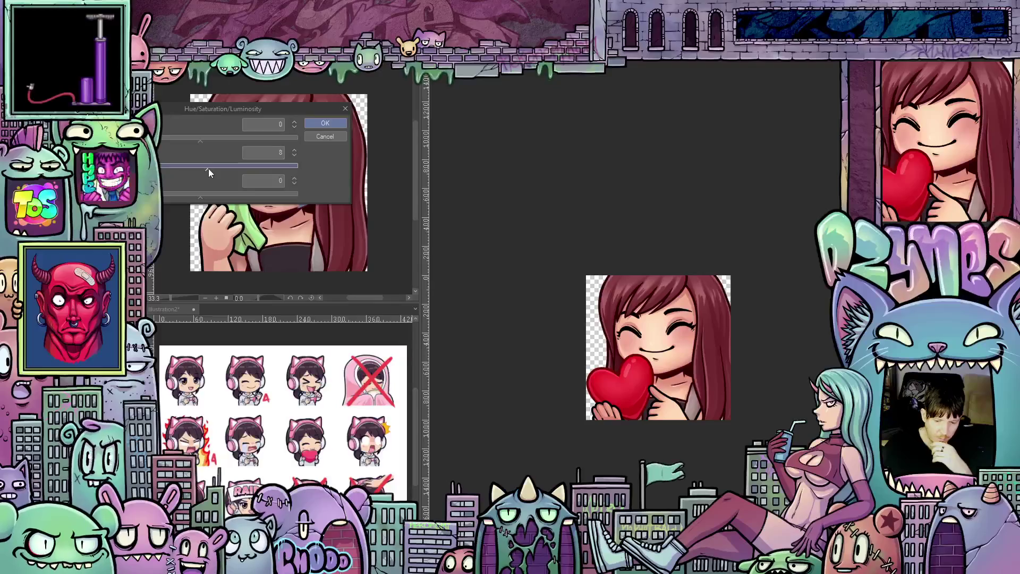
drag(208, 168, 209, 168)
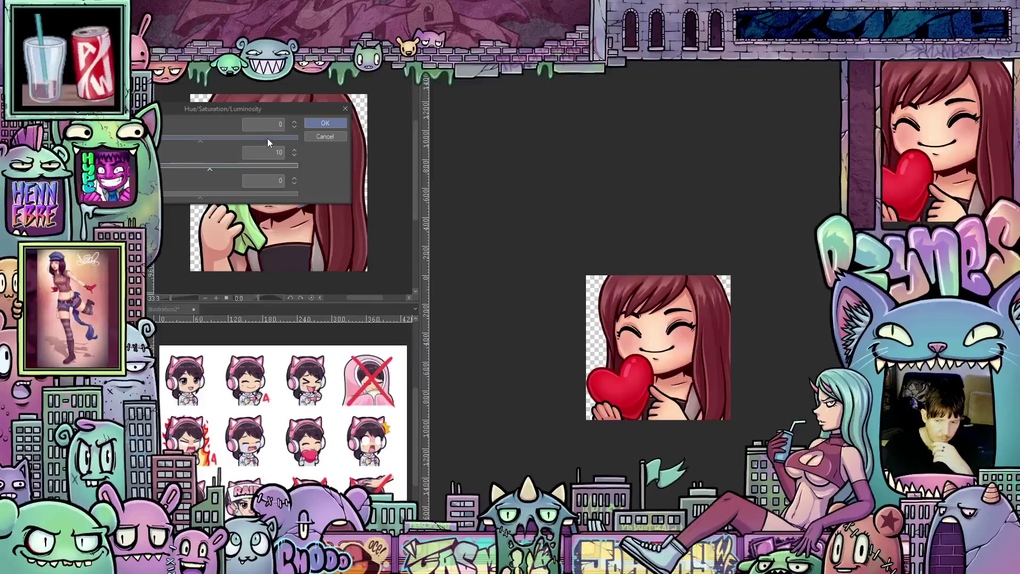
click(324, 124)
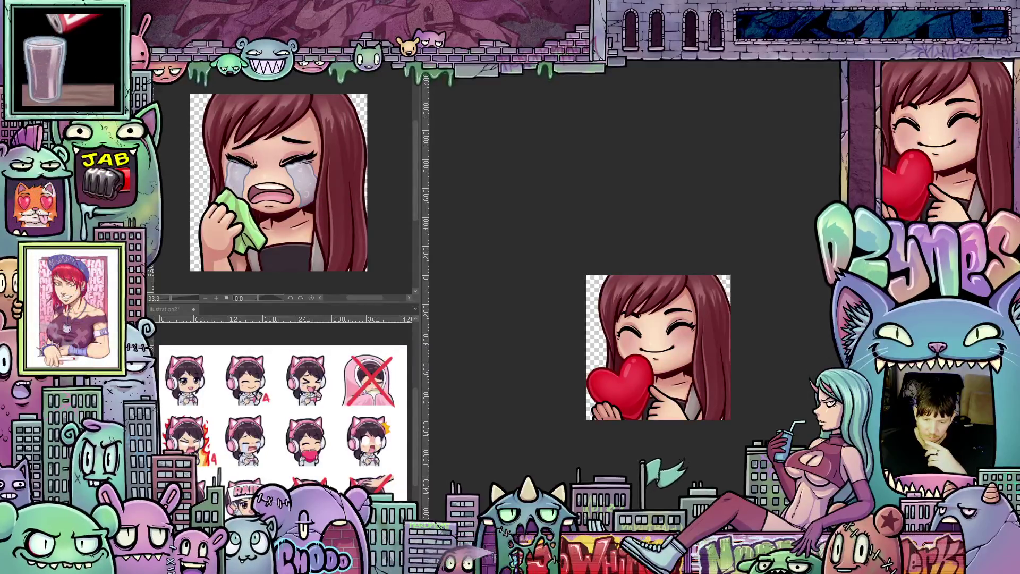
scroll(788, 361, down, 4)
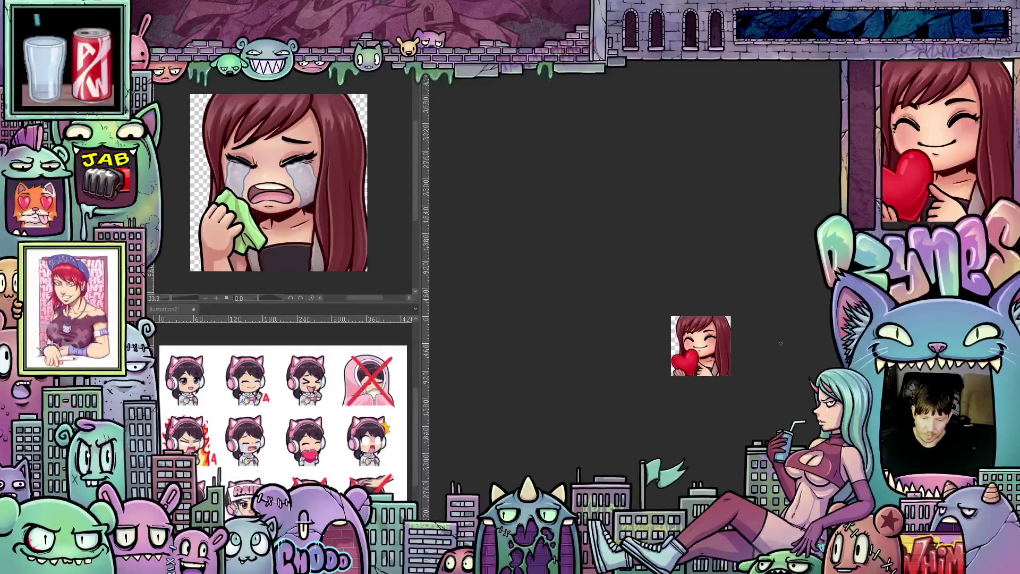
mouse_move(777, 346)
mouse_down()
mouse_move(743, 346)
mouse_move(722, 362)
mouse_move(719, 346)
mouse_up()
scroll(711, 387, up, 2)
scroll(720, 346, down, 8)
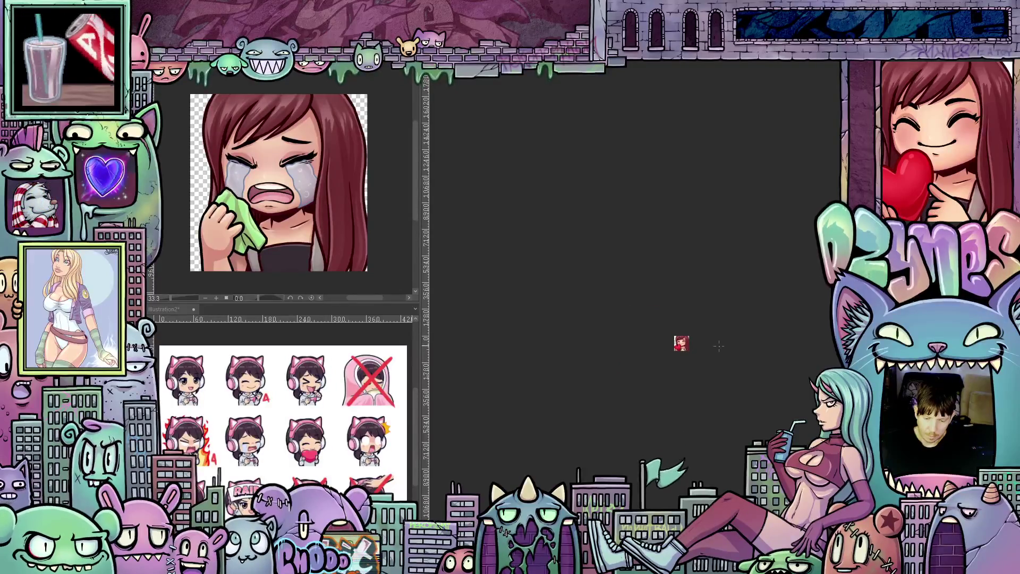
scroll(704, 347, up, 8)
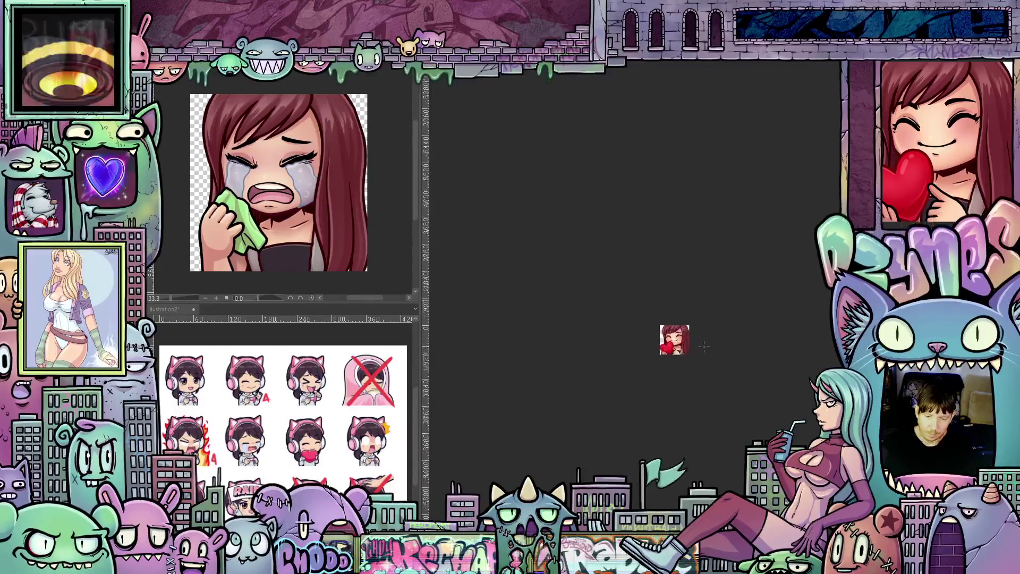
mouse_move(701, 328)
mouse_down()
mouse_move(728, 379)
mouse_move(739, 365)
mouse_up()
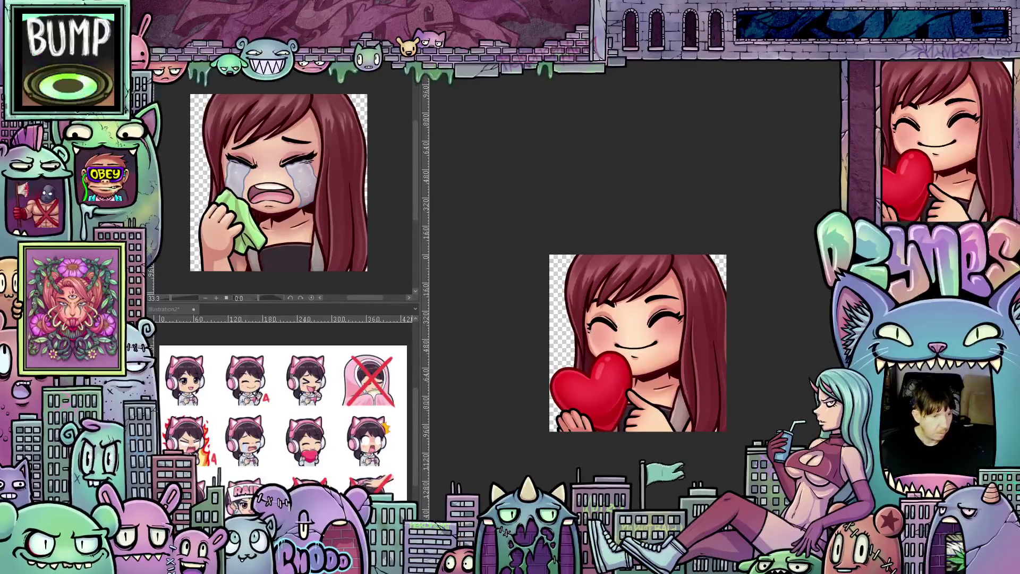
key(Escape)
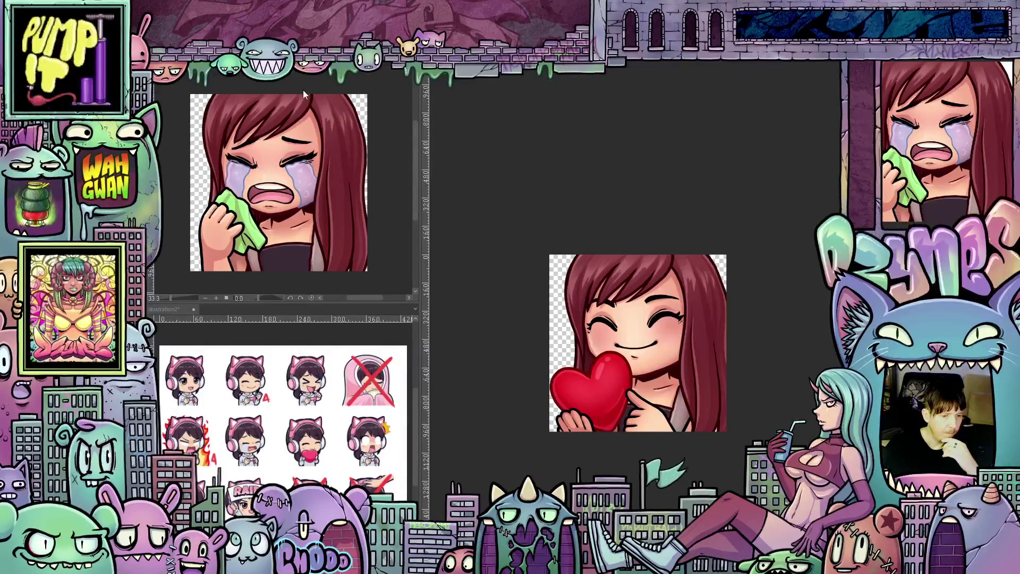
key(ctrl+Tab)
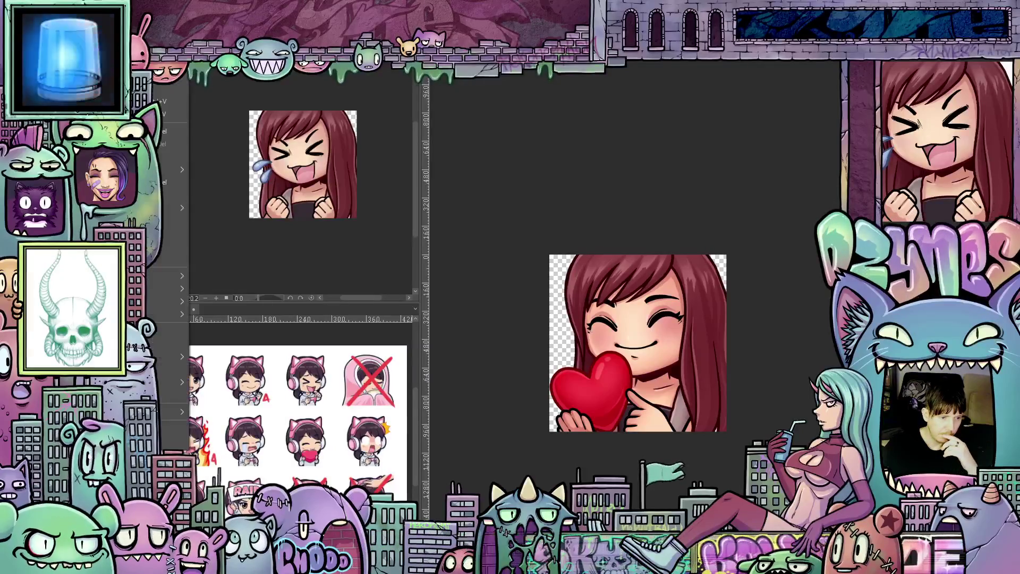
Zoom in on the laughing emote with the teardrop to about 30.2%.
scroll(314, 131, up, 2)
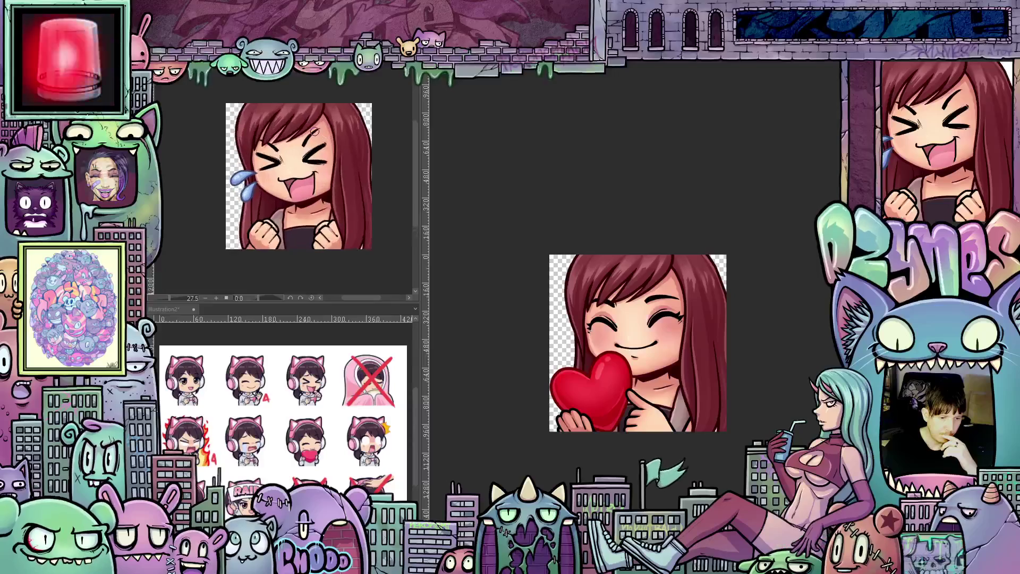
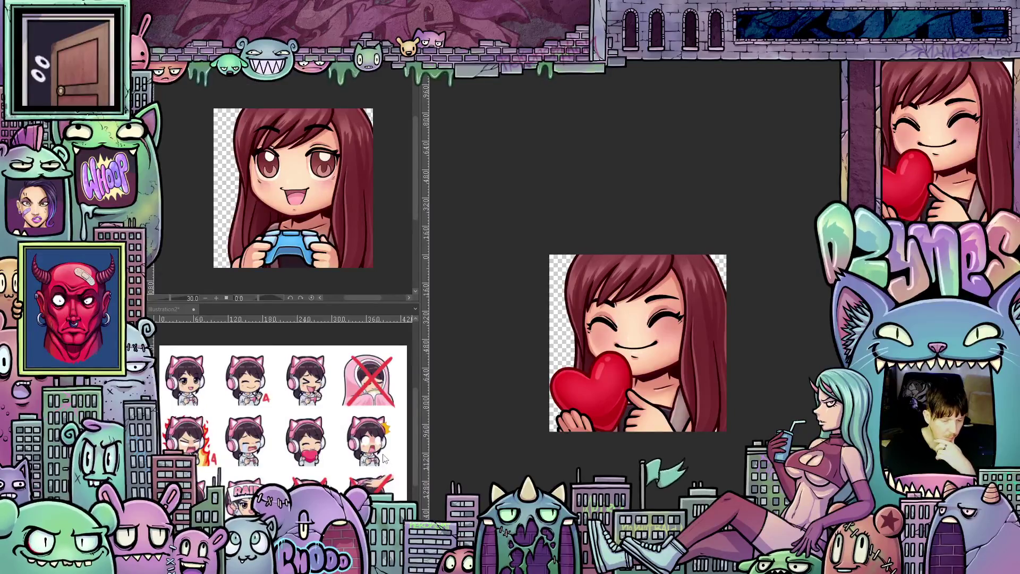
Reopen the recent drawing 'Base 01a' from File > Open Recent.
key(alt+f)
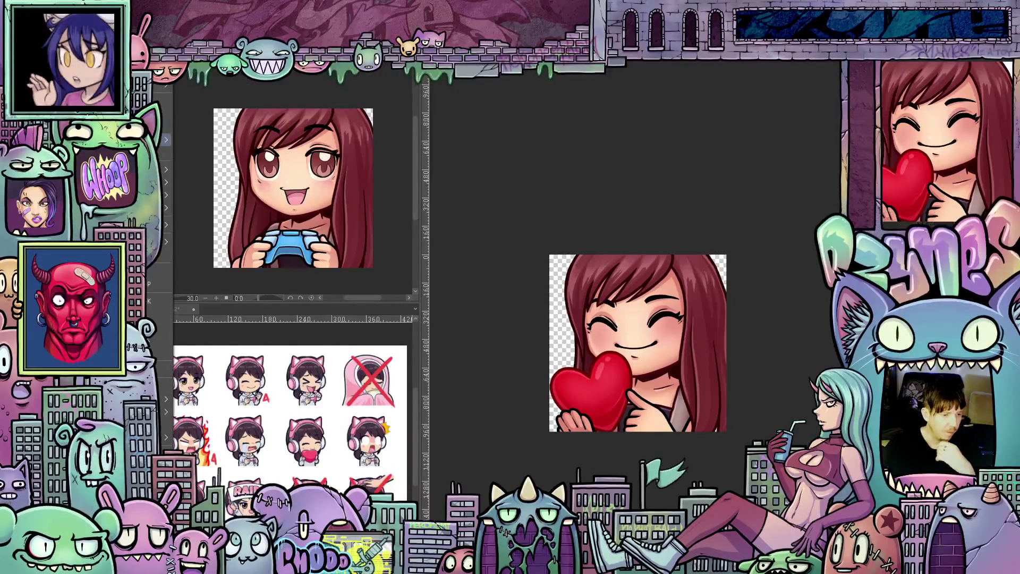
mouse_move(160, 139)
mouse_move(160, 169)
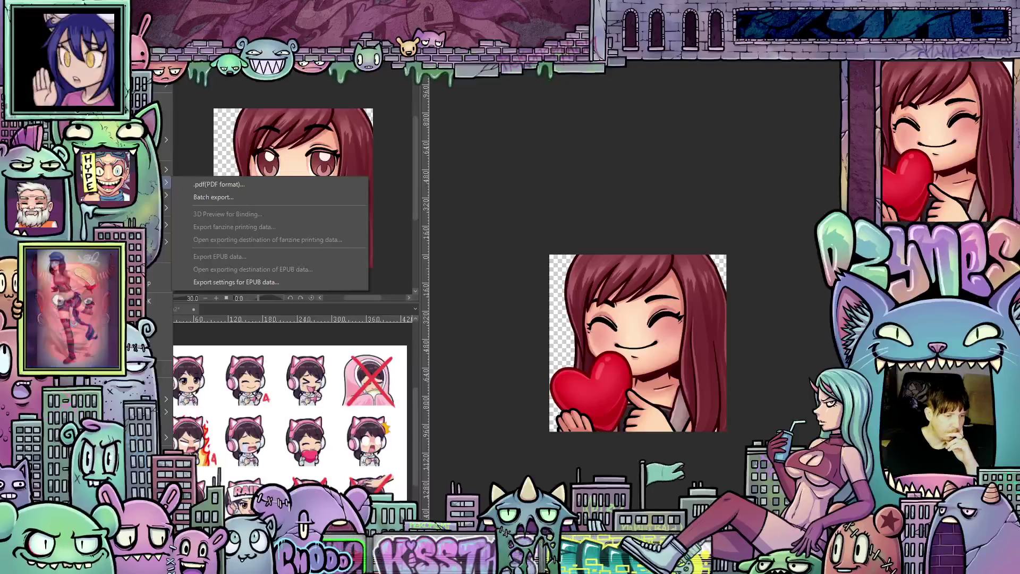
mouse_move(162, 101)
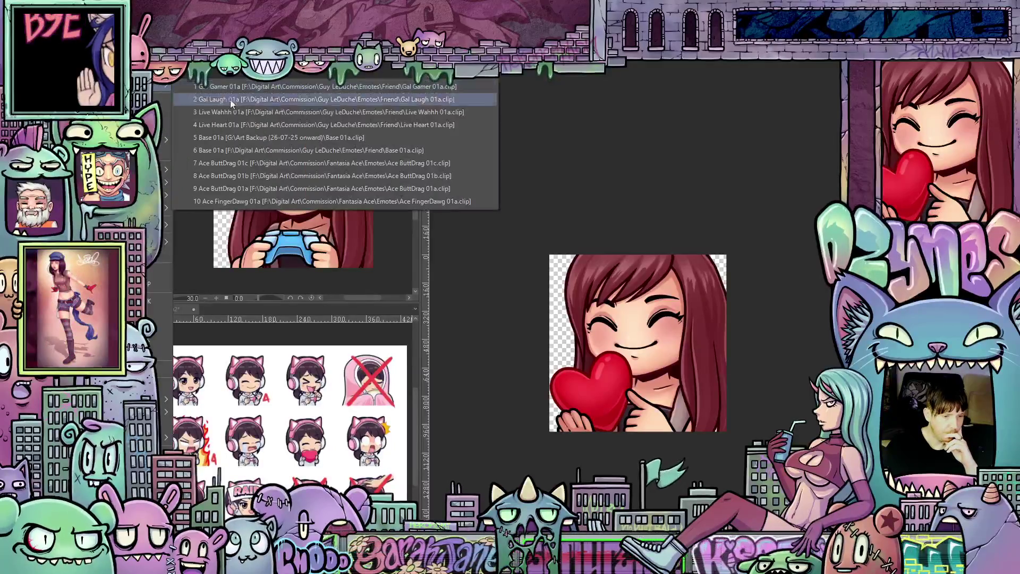
click(250, 138)
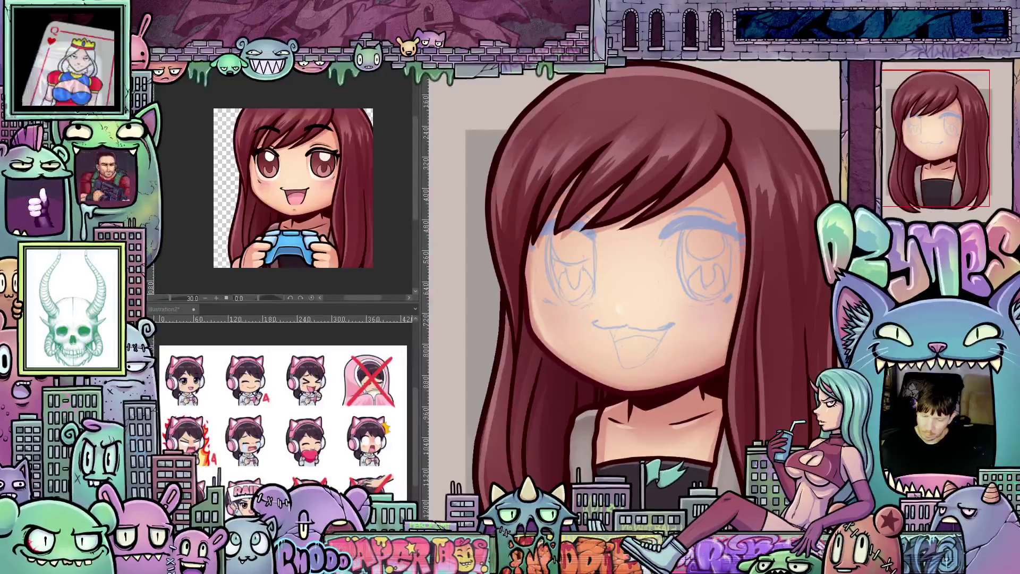
Hide the blue face sketch and ink a thick black circle for the first eye.
key(Delete)
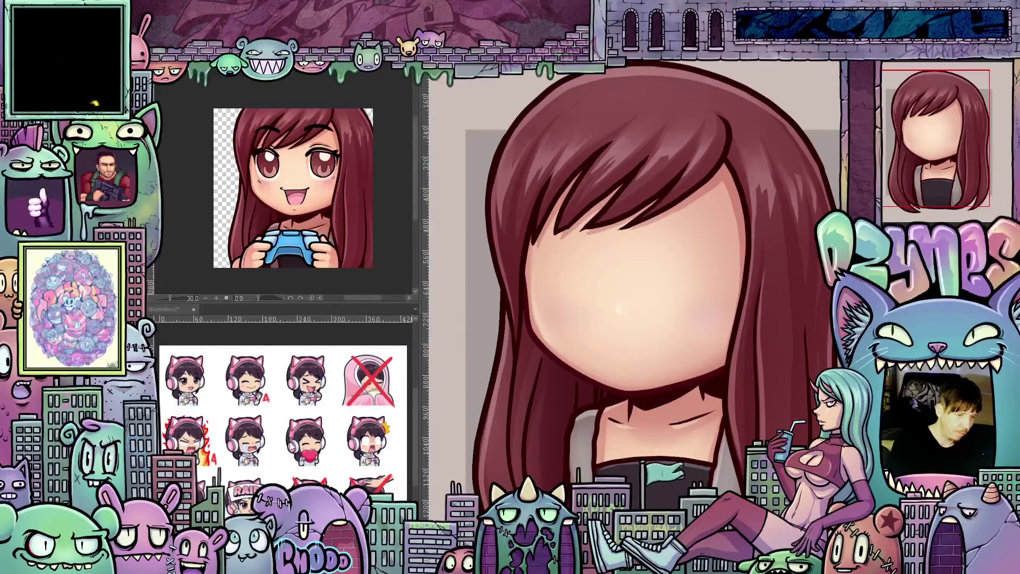
drag(692, 304, 674, 315)
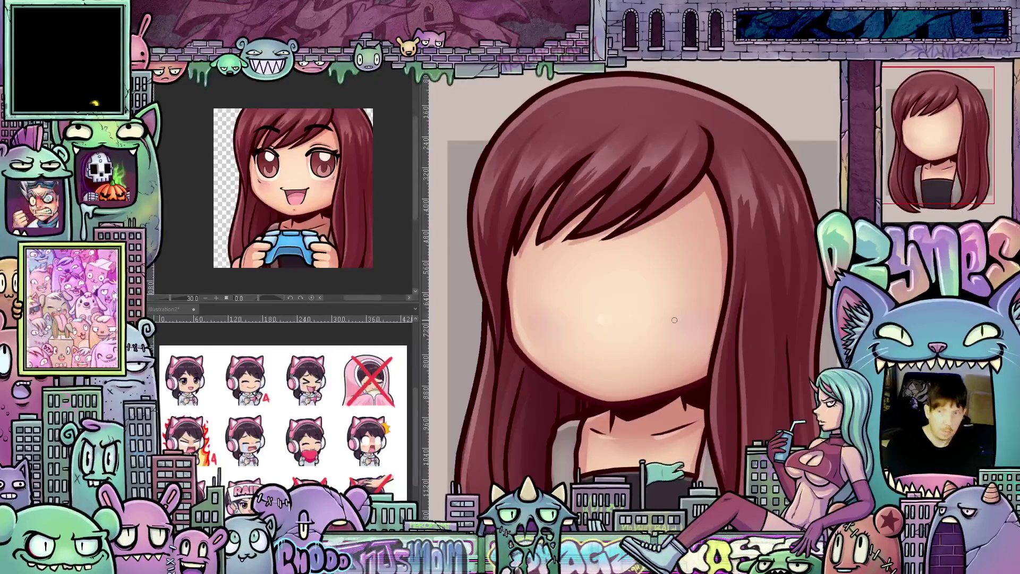
drag(672, 362, 622, 295)
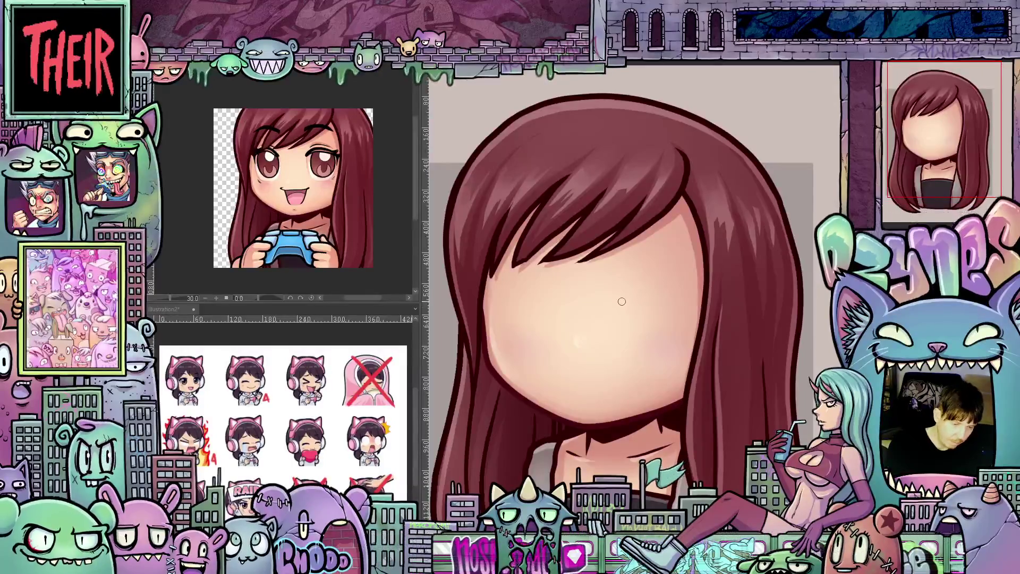
mouse_move(612, 318)
mouse_down()
mouse_move(630, 352)
mouse_move(658, 355)
mouse_move(687, 339)
mouse_move(699, 292)
mouse_move(655, 256)
mouse_move(614, 287)
mouse_move(605, 322)
mouse_move(623, 352)
mouse_move(673, 356)
mouse_move(697, 334)
mouse_move(701, 313)
mouse_up()
drag(638, 256, 609, 284)
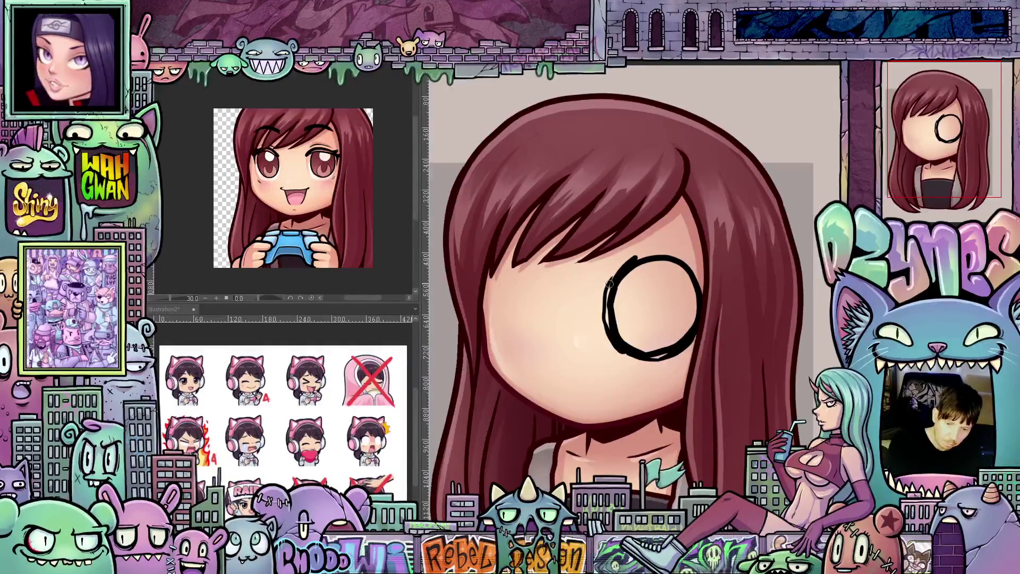
Thicken the eye circle's outline, shrink it slightly with Ctrl+T, and add a lower-right lash.
drag(652, 252, 684, 259)
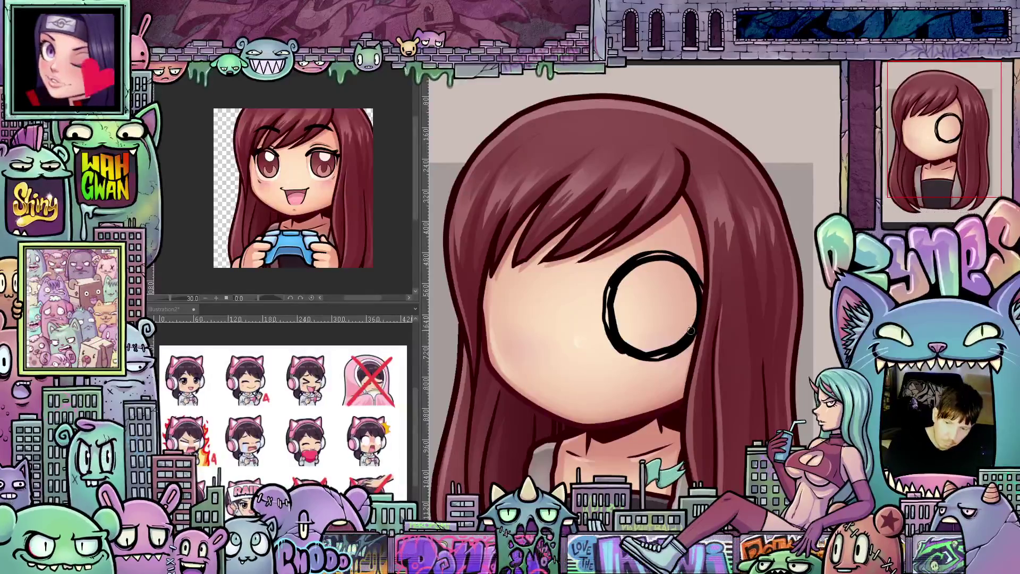
drag(691, 330, 609, 387)
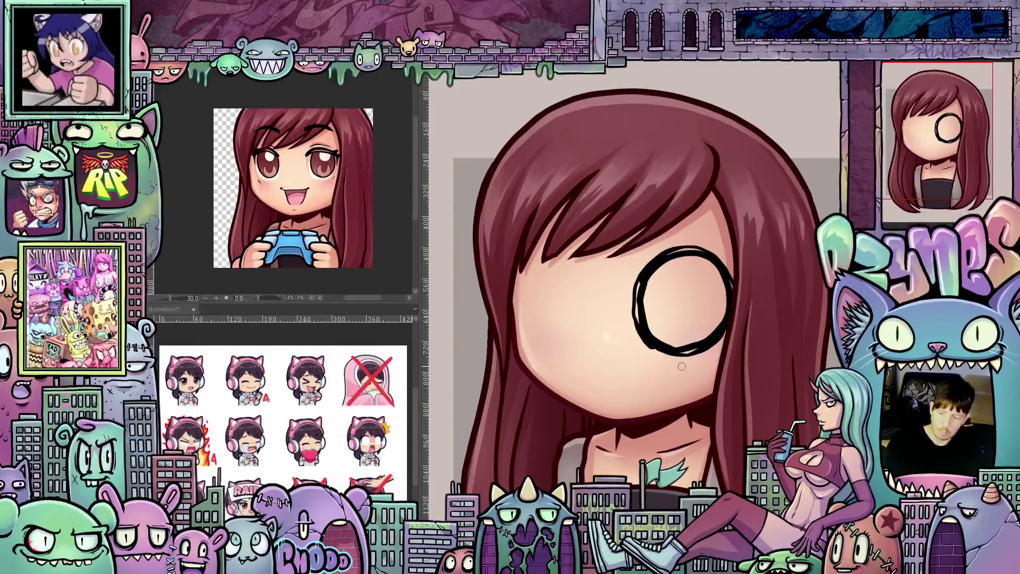
key(ctrl+t)
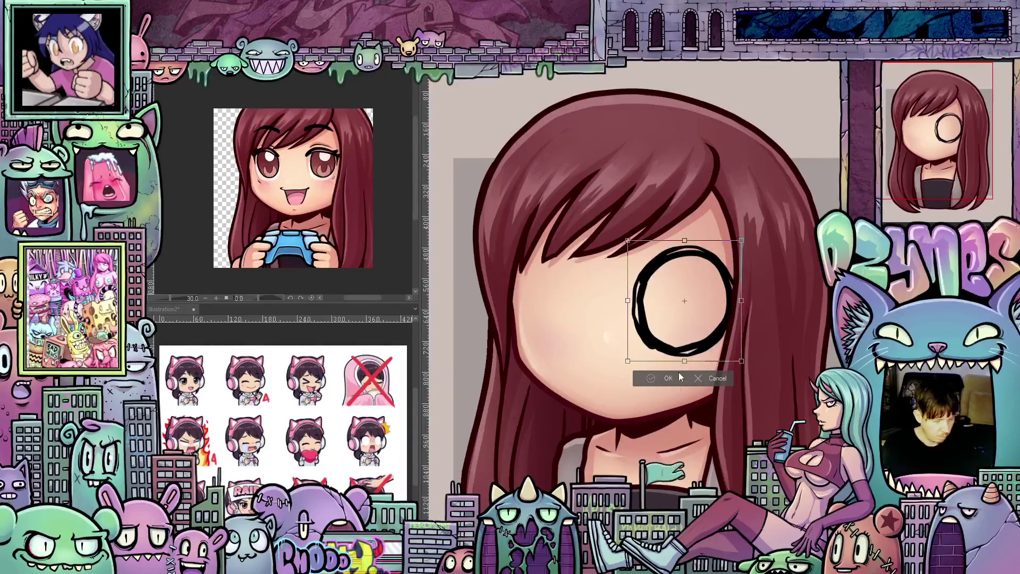
drag(743, 361, 705, 339)
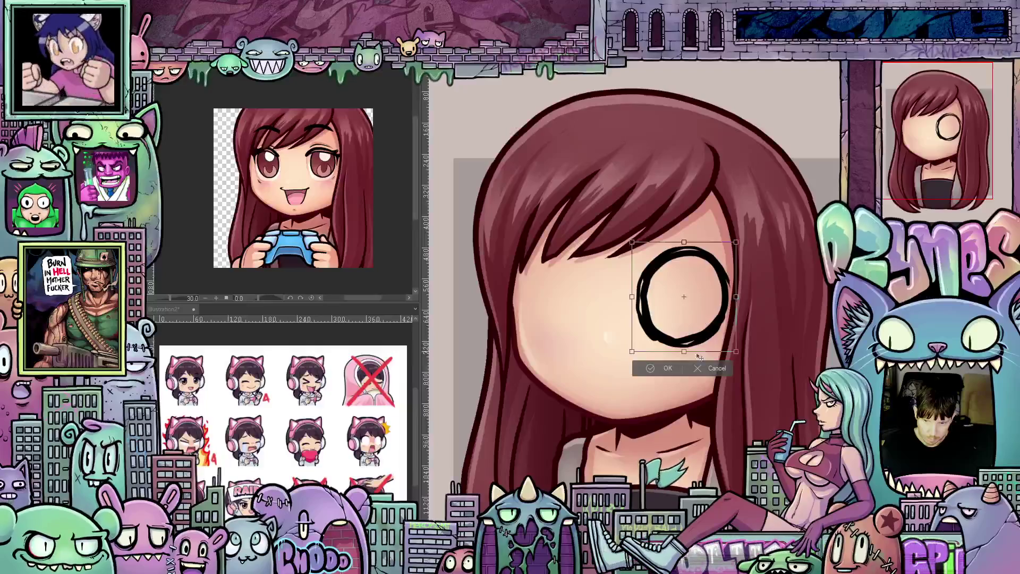
click(670, 367)
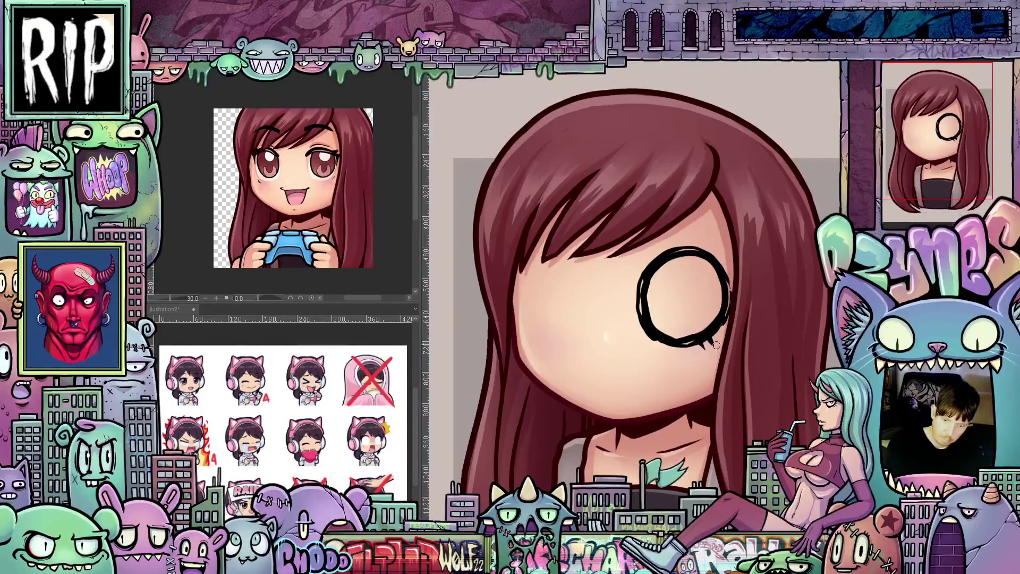
drag(714, 347, 720, 334)
mouse_move(627, 403)
mouse_down()
mouse_move(638, 420)
mouse_move(628, 377)
mouse_up()
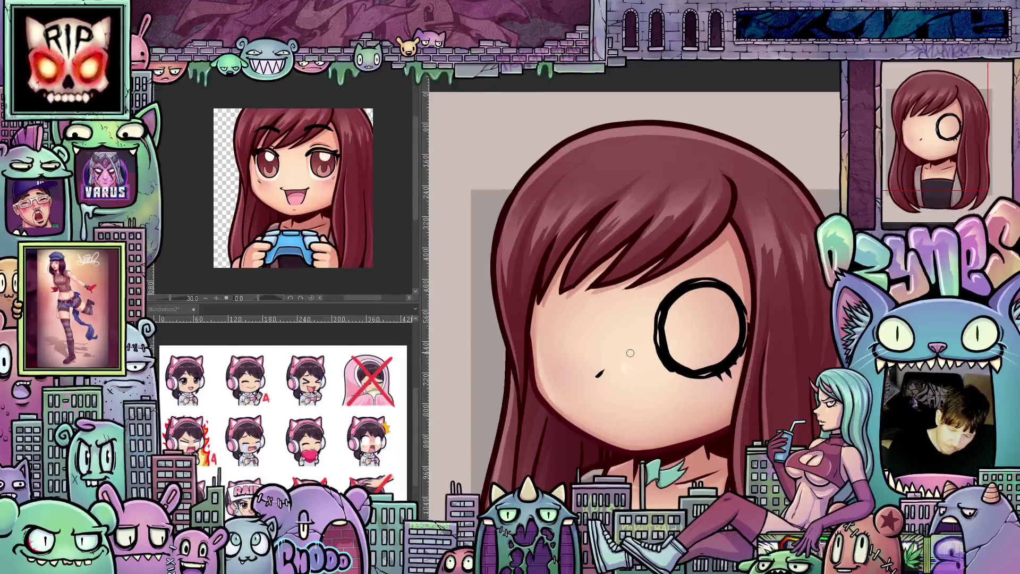
Mirror the view and ink the second eye circle with a thickened outline and lash.
key(h)
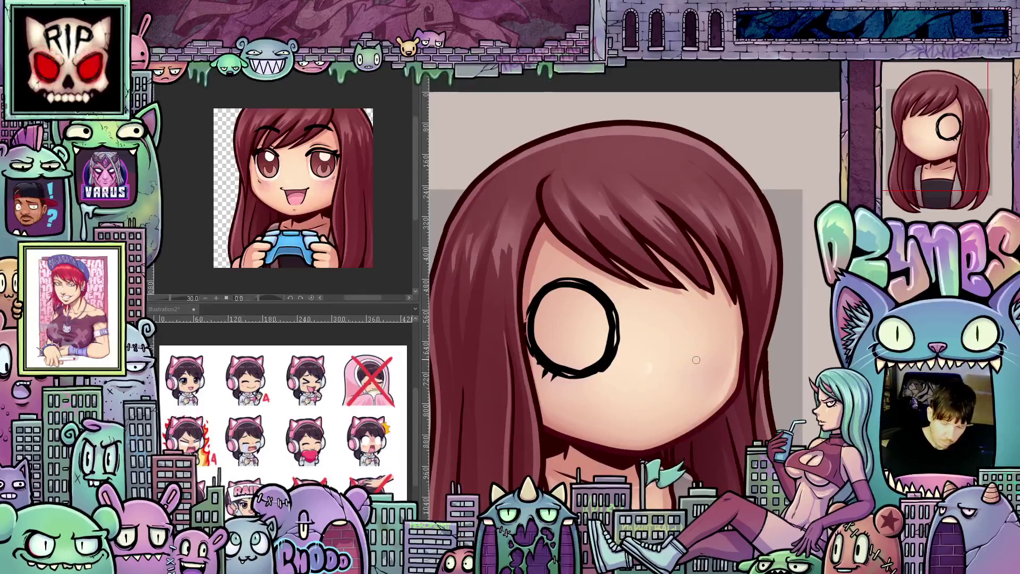
mouse_move(675, 353)
mouse_down()
mouse_move(688, 374)
mouse_move(717, 370)
mouse_move(738, 322)
mouse_move(712, 289)
mouse_move(672, 325)
mouse_move(683, 366)
mouse_up()
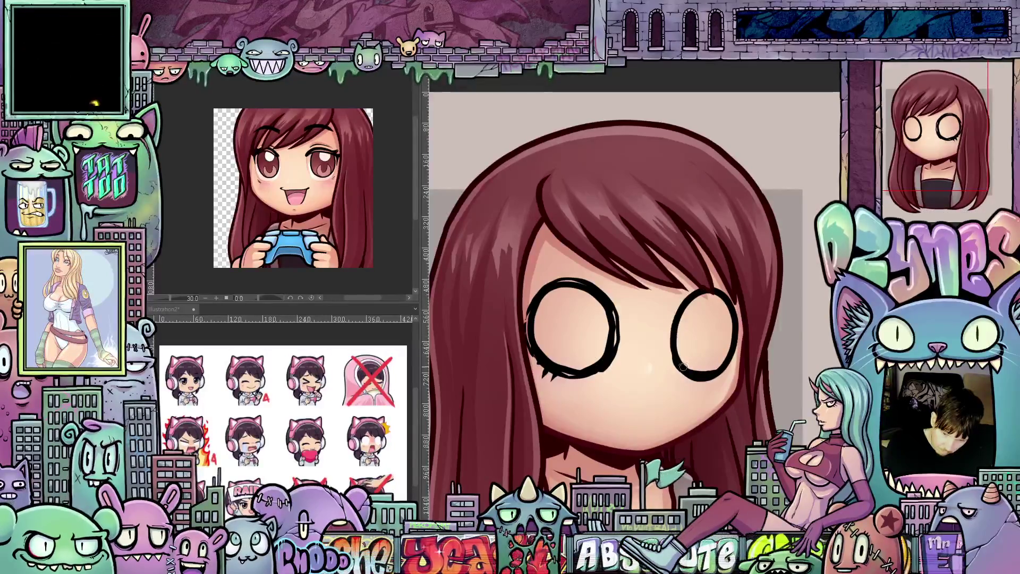
mouse_move(680, 307)
mouse_down()
mouse_move(668, 356)
mouse_move(694, 384)
mouse_move(708, 370)
mouse_up()
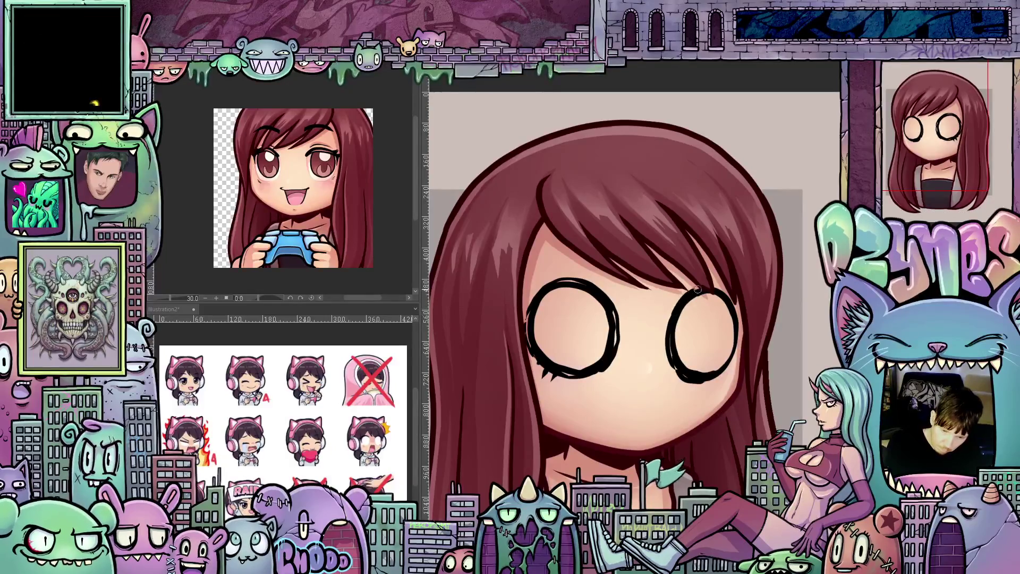
drag(726, 369, 739, 323)
drag(723, 374, 729, 384)
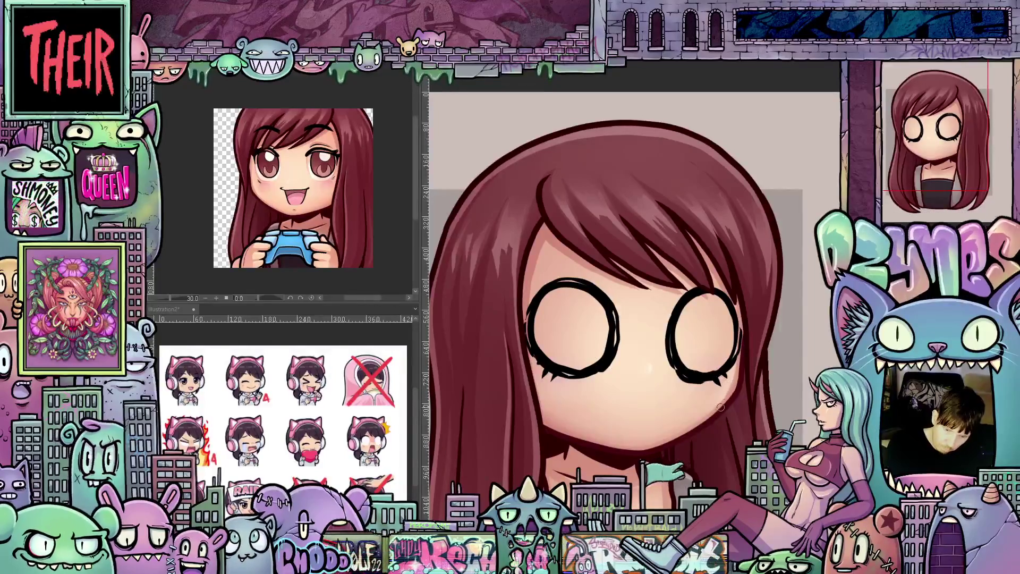
mouse_move(710, 449)
mouse_down()
mouse_move(736, 440)
mouse_move(576, 353)
mouse_up()
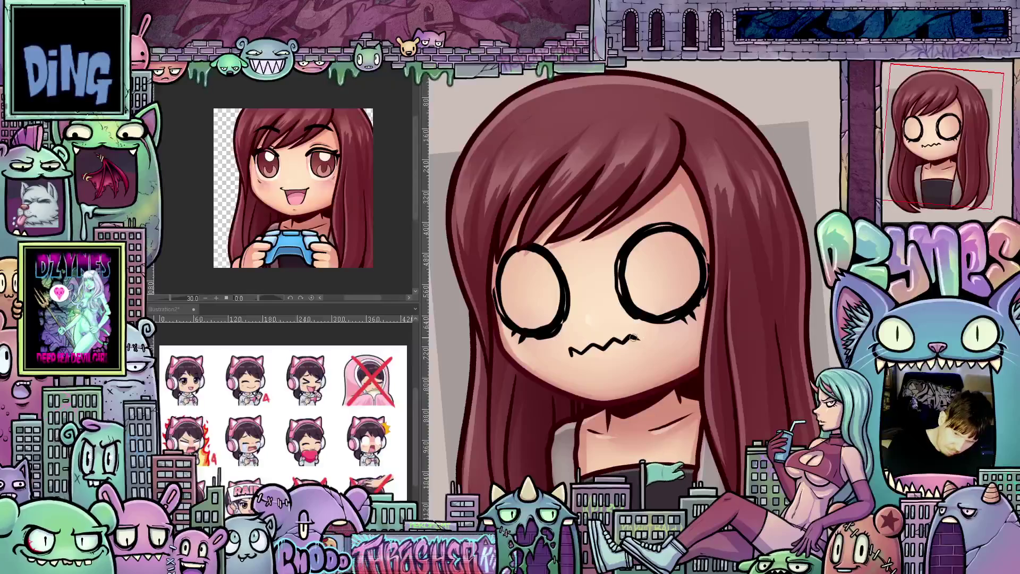
Extend the mouth toward the chin and ink a dark brow stroke beside the second eye.
drag(631, 335, 662, 380)
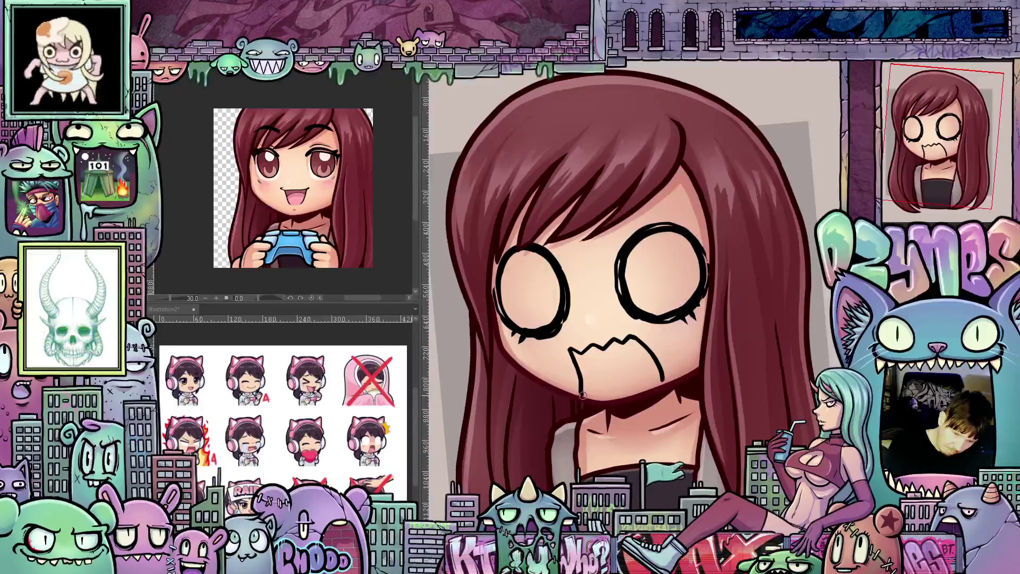
key(asciicircum)
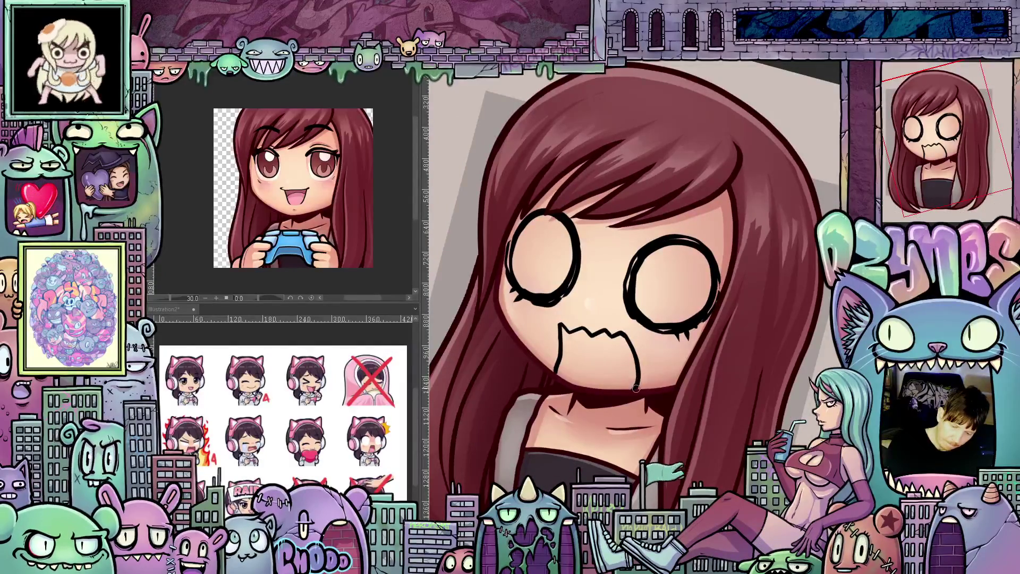
key(asciicircum)
key(asciicircum)
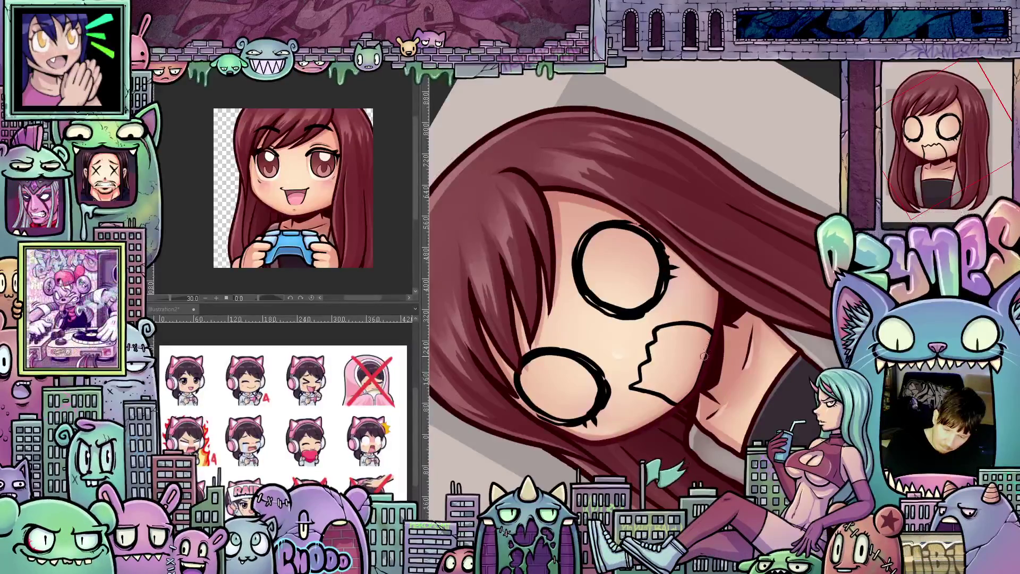
mouse_move(714, 341)
mouse_down()
mouse_move(747, 398)
mouse_move(634, 374)
mouse_move(626, 402)
mouse_move(664, 346)
mouse_move(658, 429)
mouse_move(675, 424)
mouse_move(673, 402)
mouse_move(681, 461)
mouse_move(724, 407)
mouse_up()
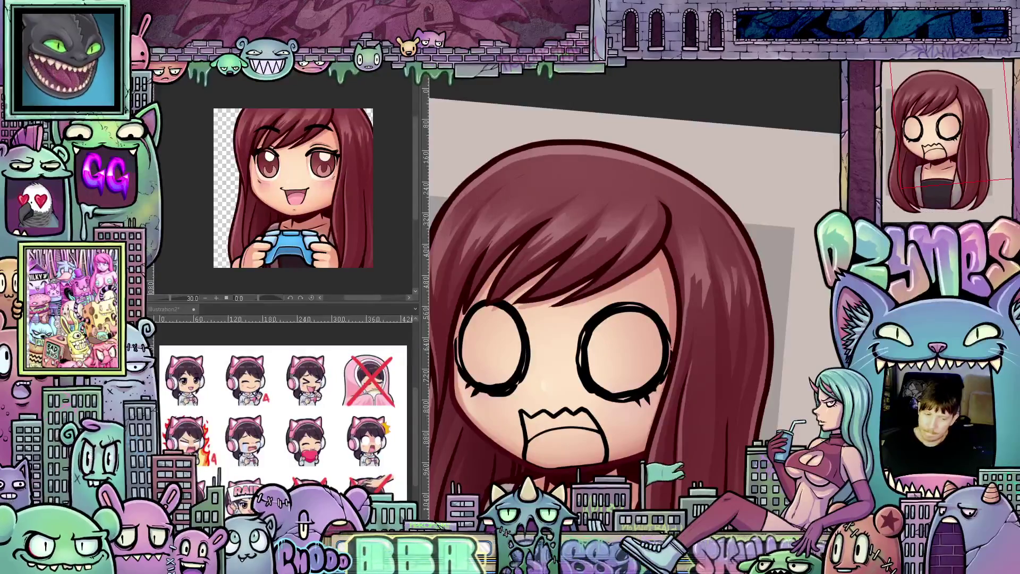
mouse_move(691, 319)
mouse_down()
mouse_move(654, 255)
mouse_move(662, 311)
mouse_up()
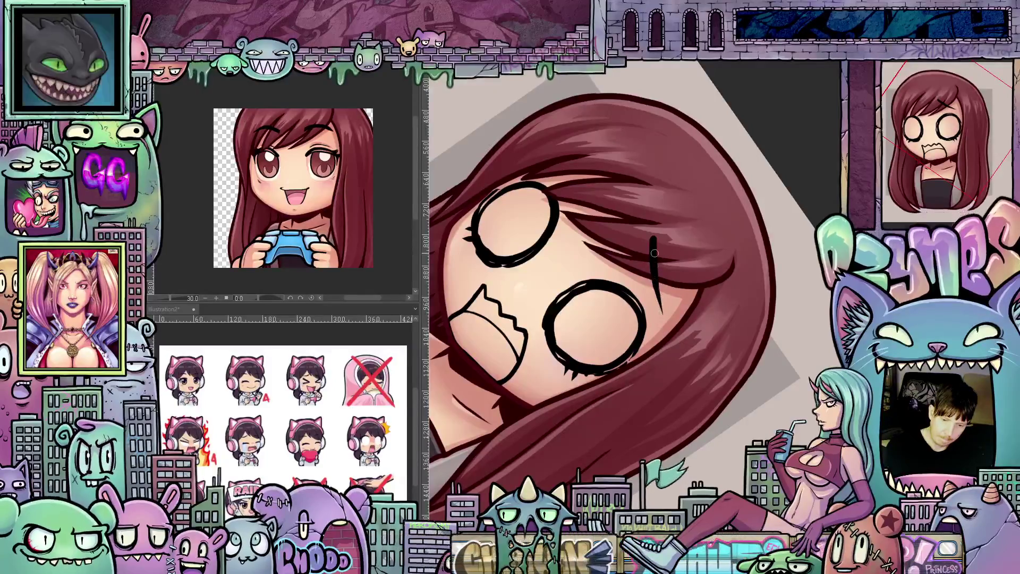
drag(655, 253, 655, 240)
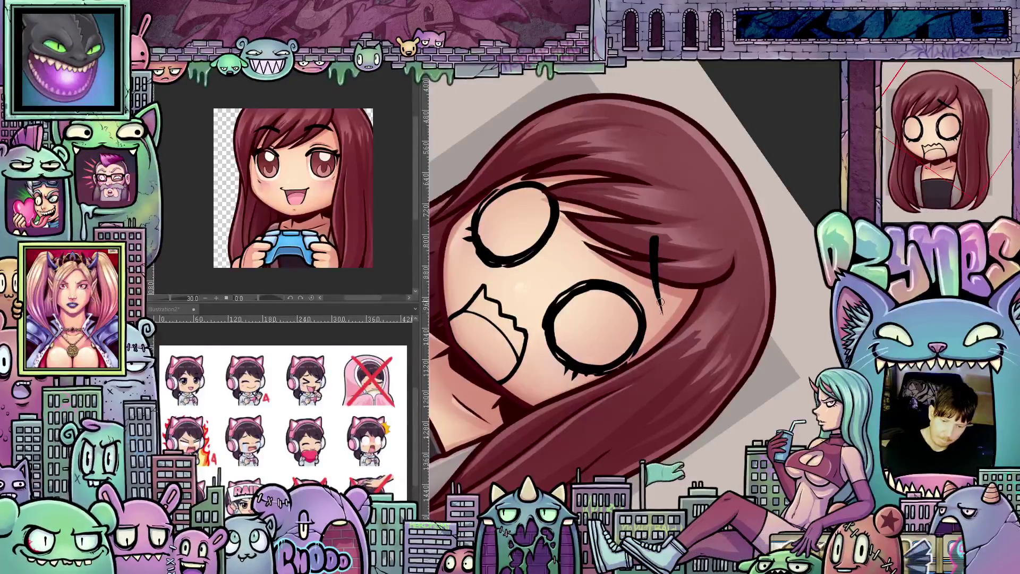
mouse_move(661, 302)
mouse_down()
mouse_move(675, 287)
mouse_move(659, 303)
mouse_up()
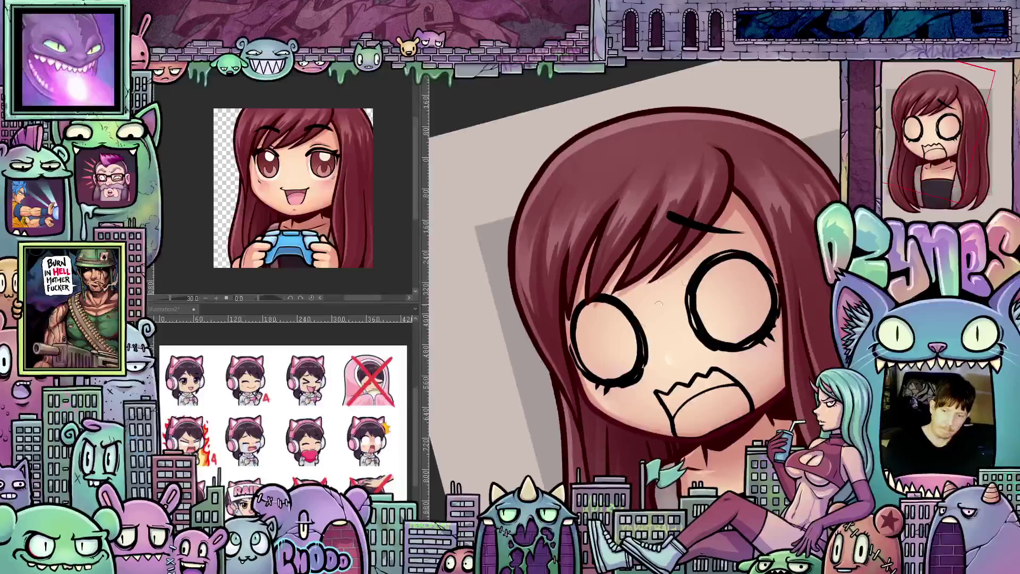
Add ink strokes on the left hair strand, redrawing its top thicker.
drag(585, 227, 557, 301)
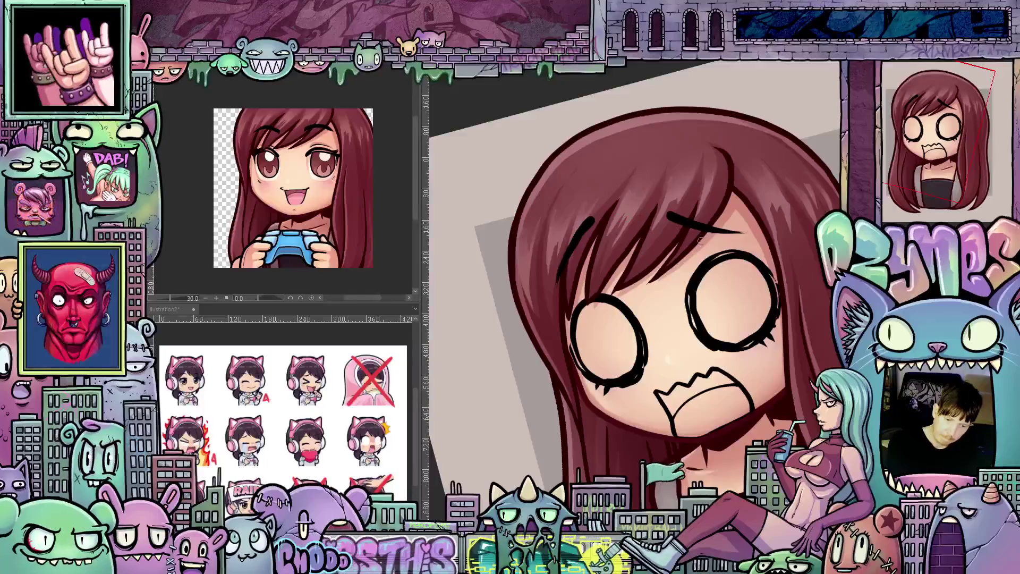
mouse_move(700, 242)
mouse_down()
mouse_move(769, 388)
mouse_move(691, 324)
mouse_move(551, 261)
mouse_up()
key(ctrl+z)
mouse_move(556, 223)
mouse_down()
mouse_move(541, 255)
mouse_move(776, 419)
mouse_move(758, 331)
mouse_up()
scroll(758, 331, up, 1)
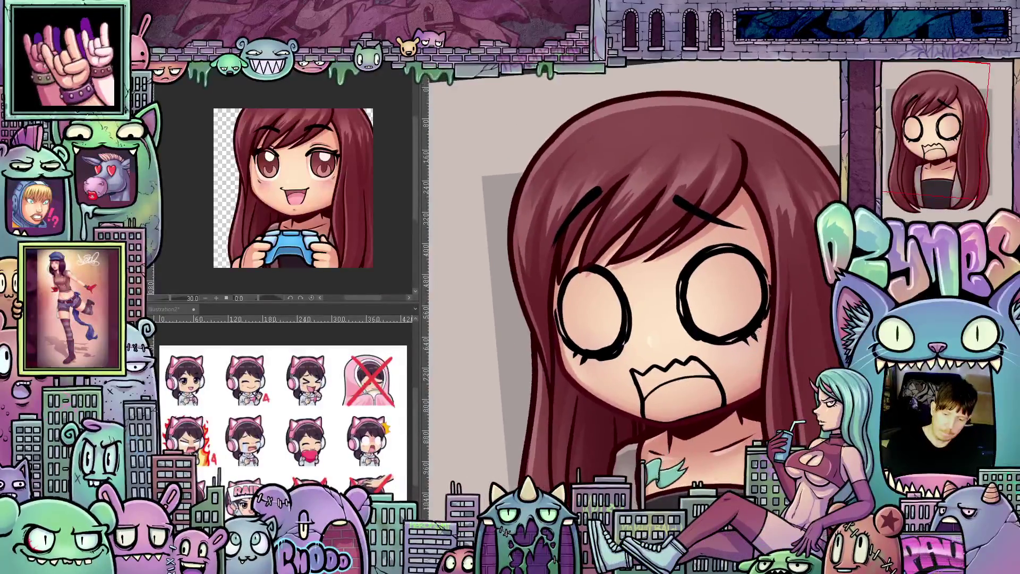
drag(744, 346, 563, 293)
drag(708, 380, 757, 354)
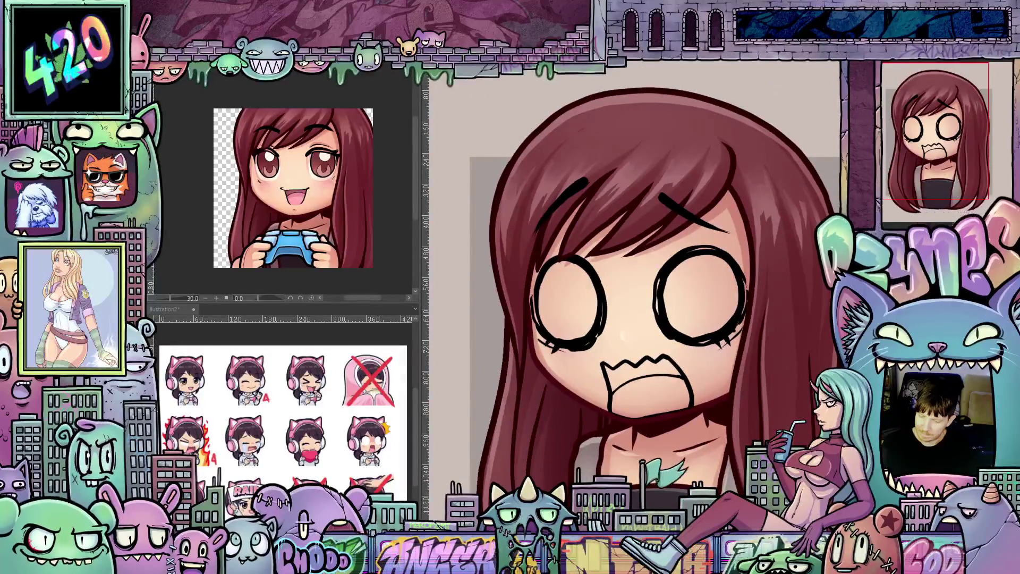
Remove the eyebrow strokes, compare the face, and fill the first eye with white.
key(ctrl+z)
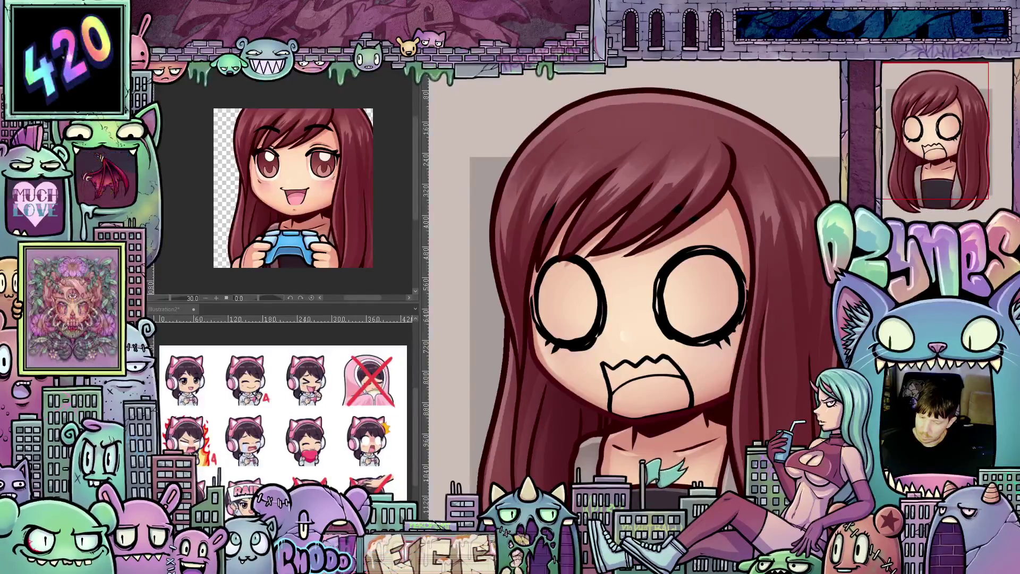
key(ctrl+z)
key(ctrl+y)
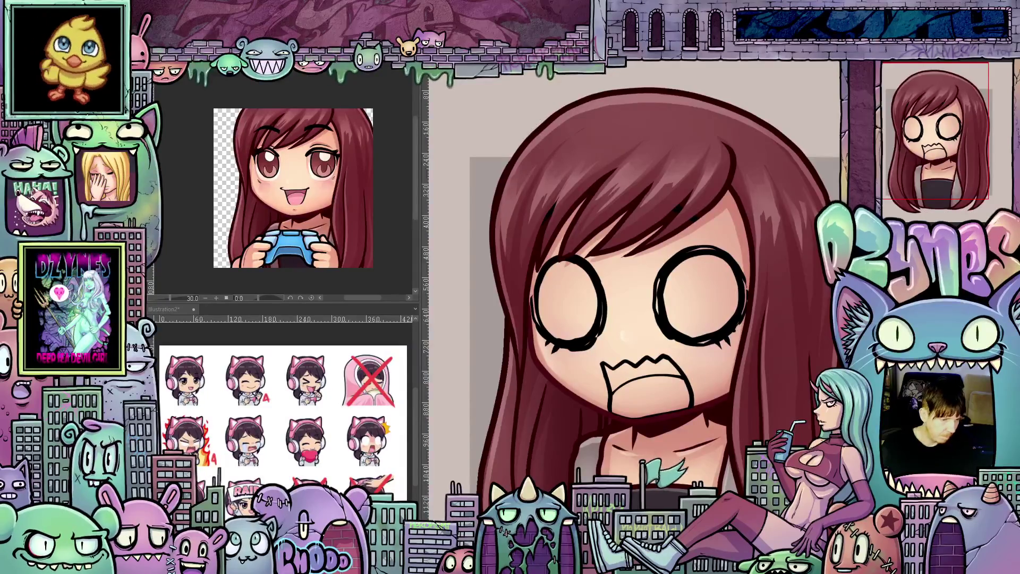
click(707, 304)
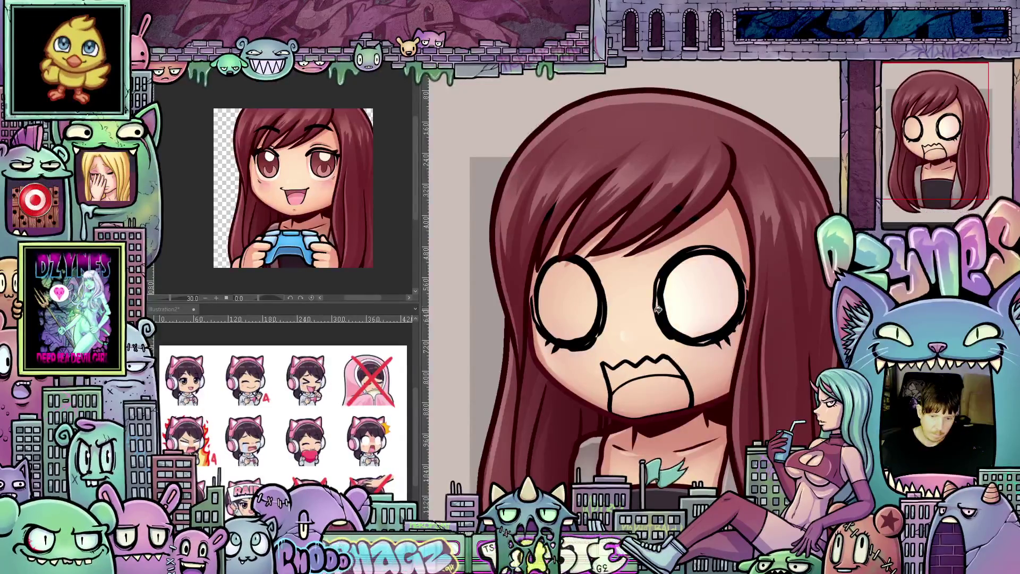
Fill the second empty eye with white.
click(590, 311)
scroll(712, 341, down, 5)
scroll(733, 362, down, 5)
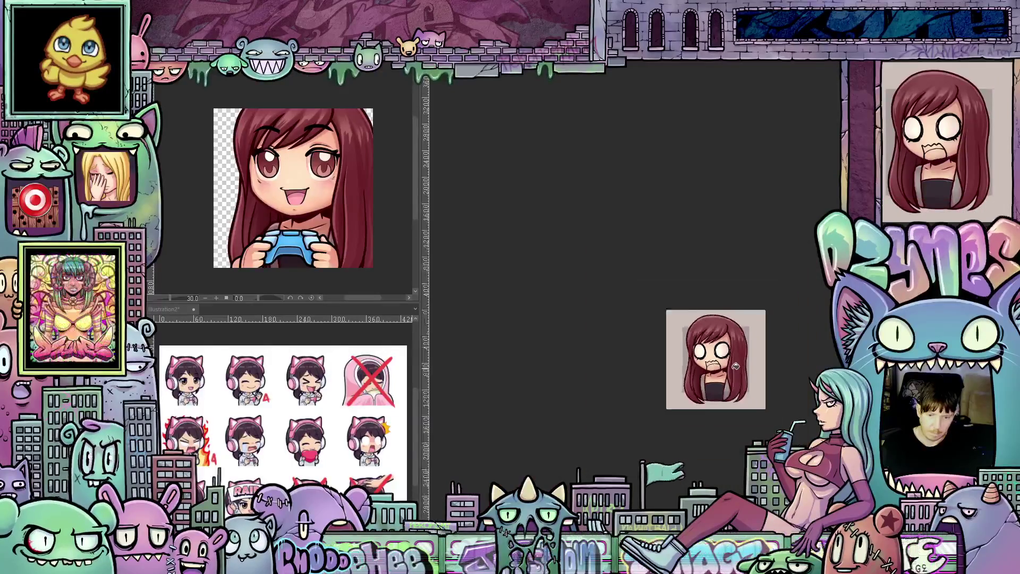
scroll(729, 388, up, 4)
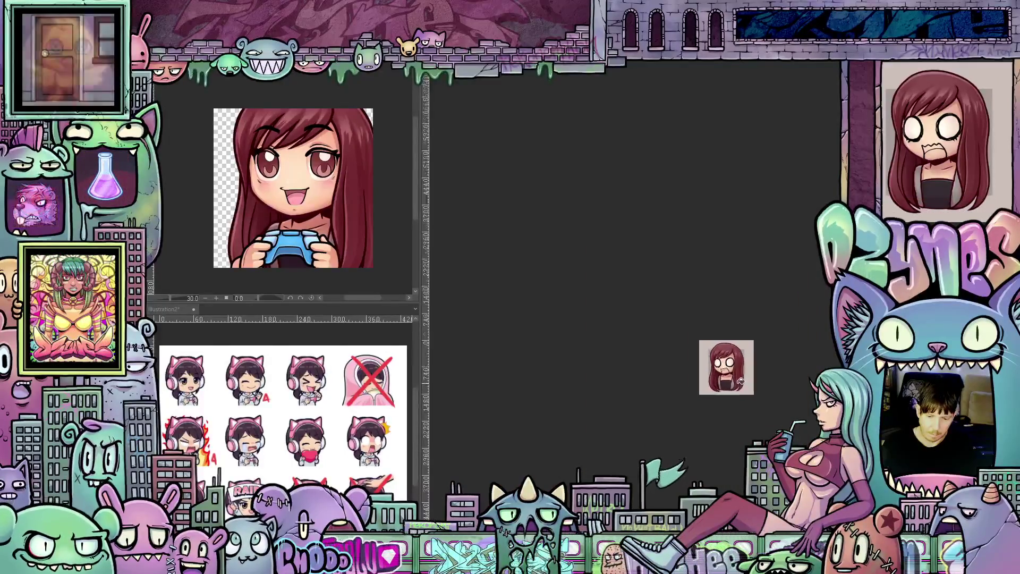
scroll(736, 384, up, 6)
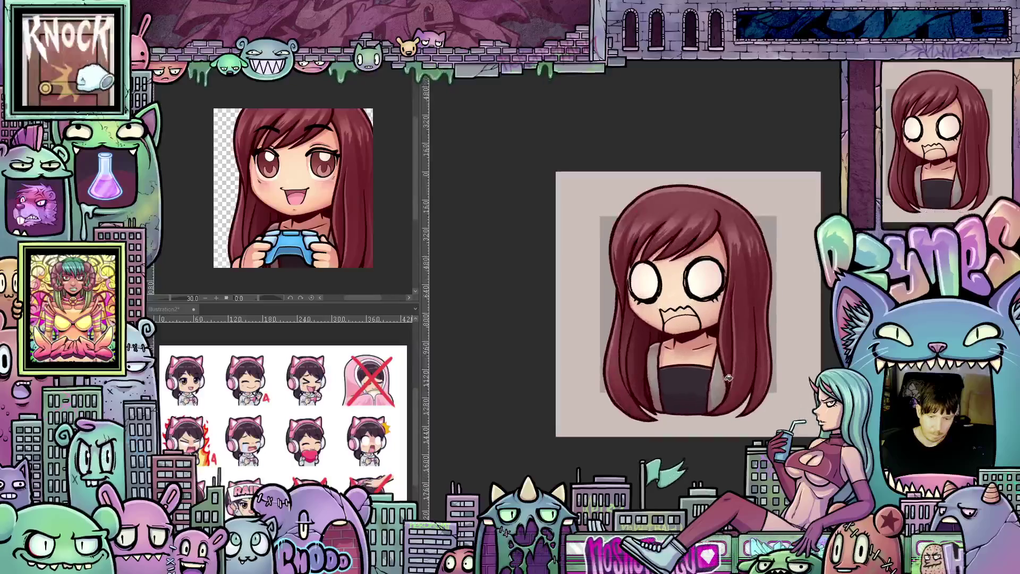
scroll(719, 414, up, 2)
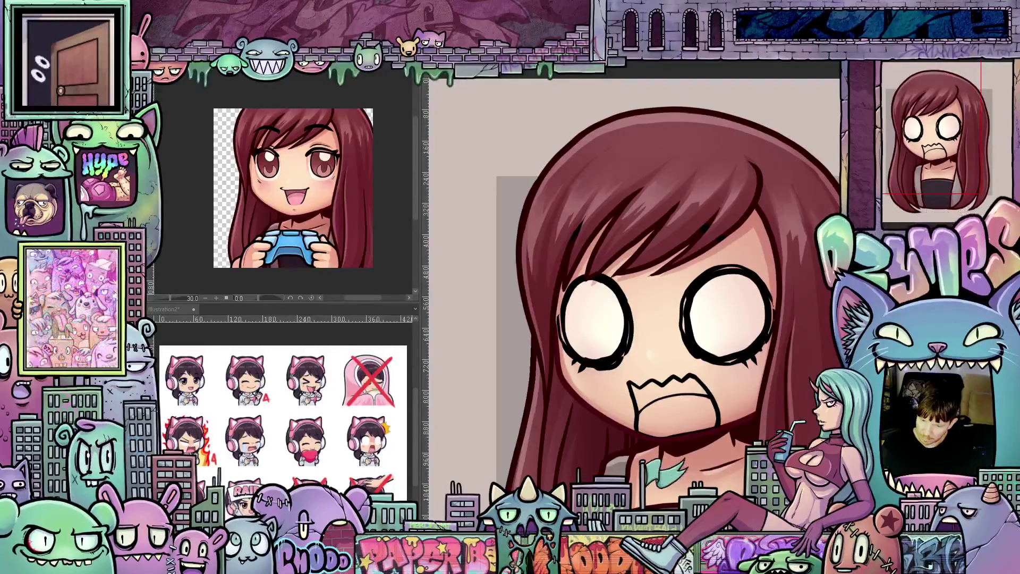
Restore the eyebrow strokes above the eyes and review the whole character.
key(ctrl+z)
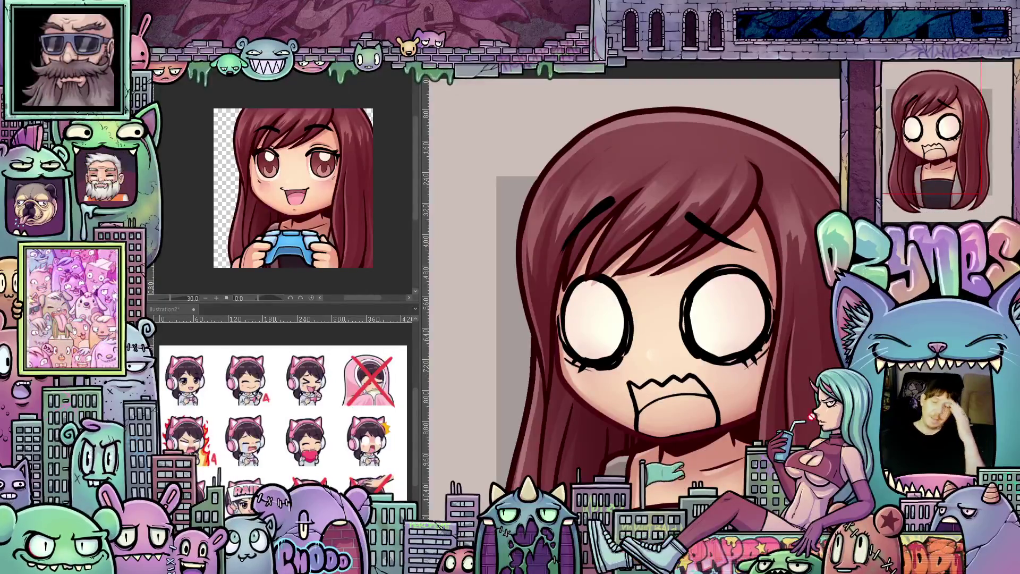
scroll(760, 427, down, 3)
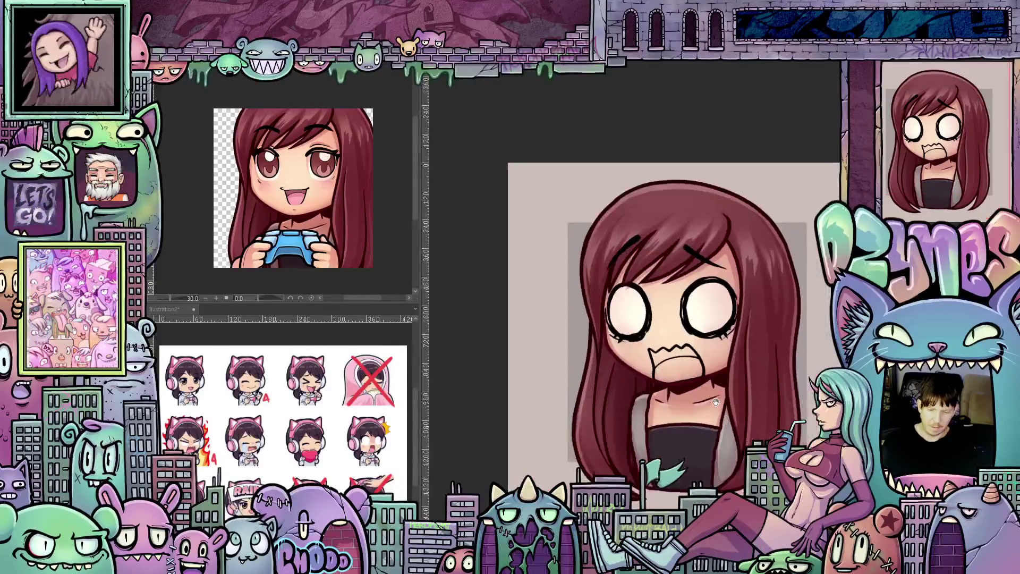
scroll(716, 424, up, 3)
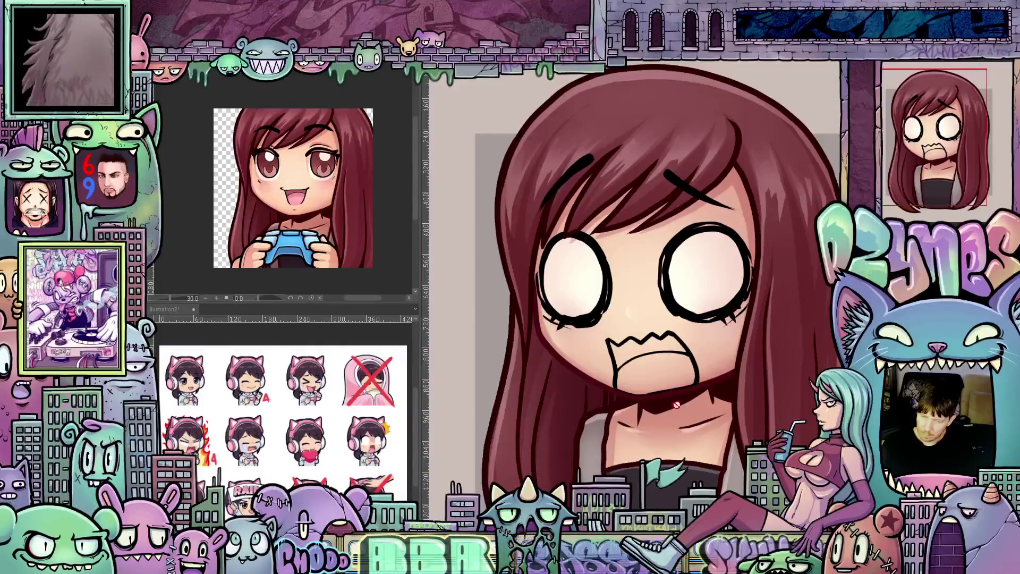
scroll(676, 405, up, 2)
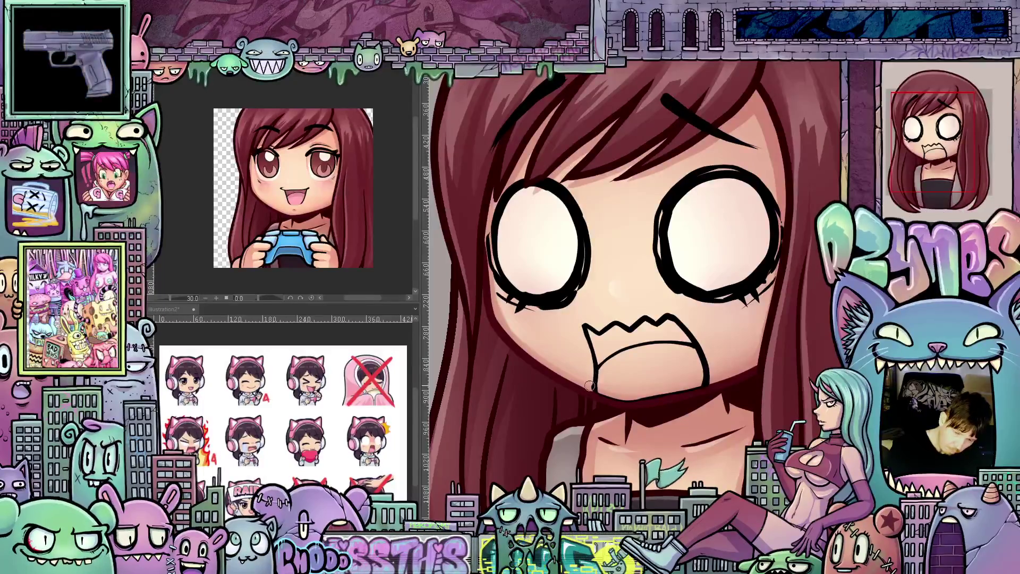
drag(617, 408, 602, 403)
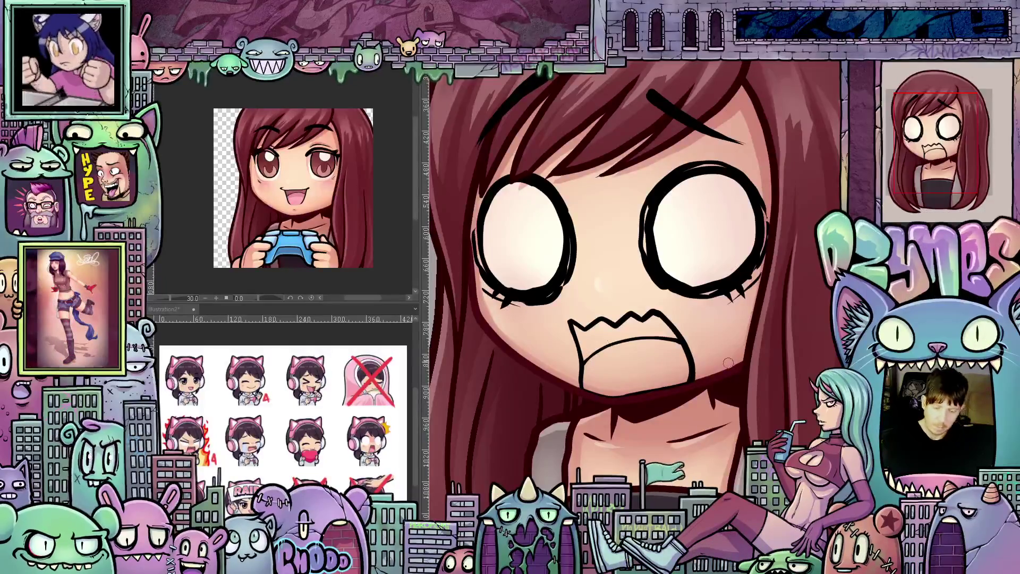
drag(739, 408, 658, 330)
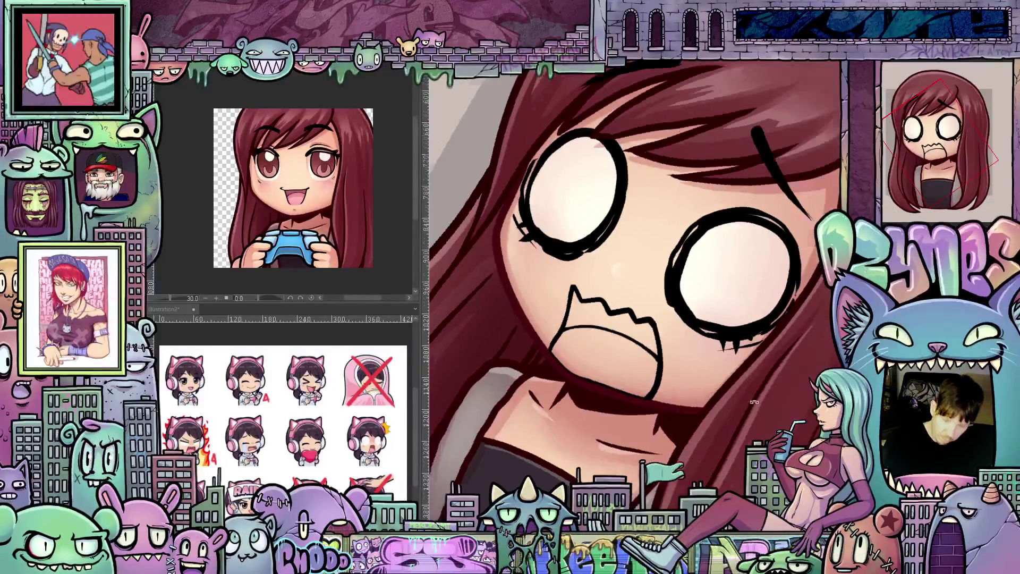
drag(664, 377, 751, 385)
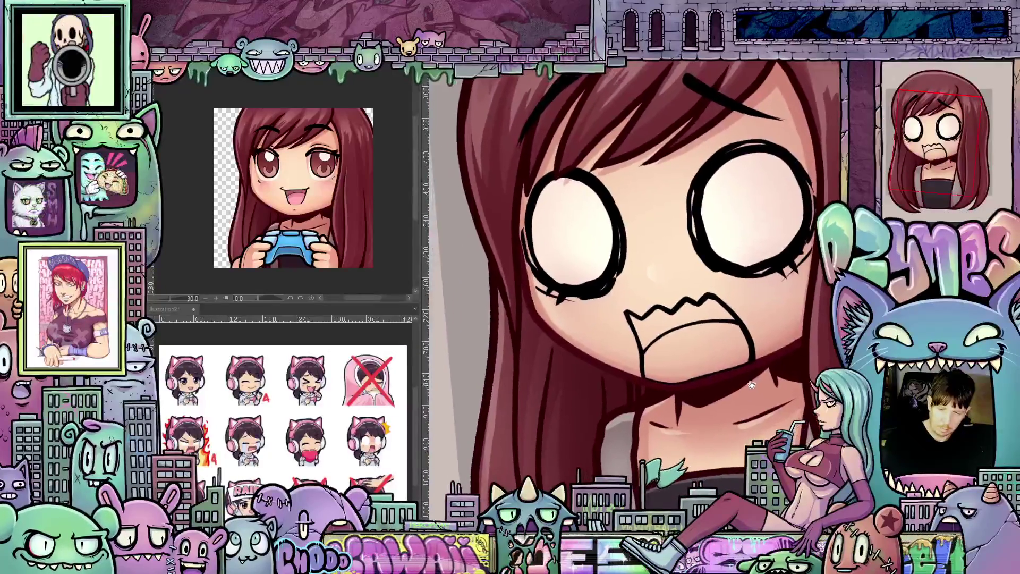
scroll(744, 377, down, 3)
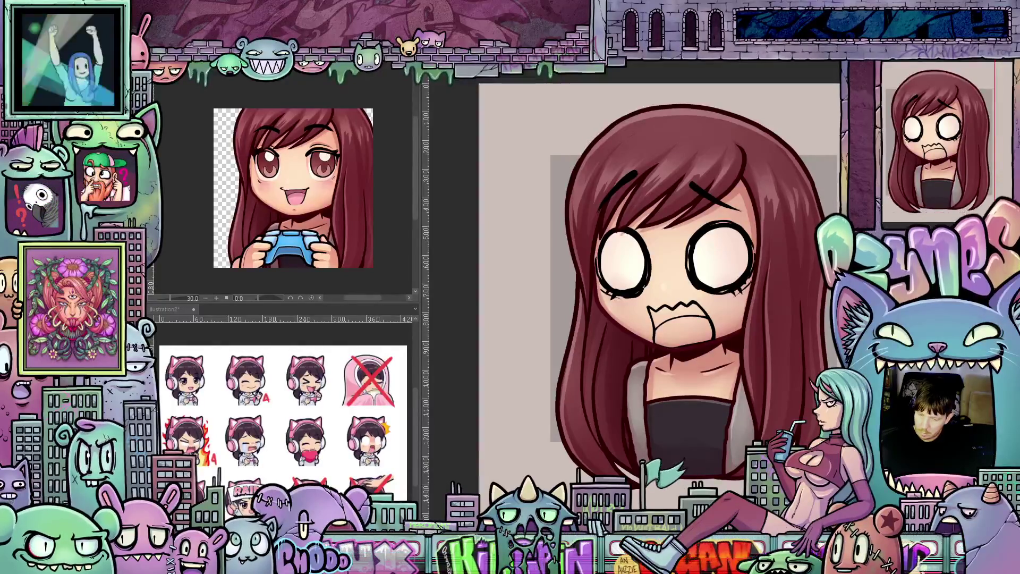
Briefly show the blue controller-hands sketch for reference, then hide it.
key(ctrl+z)
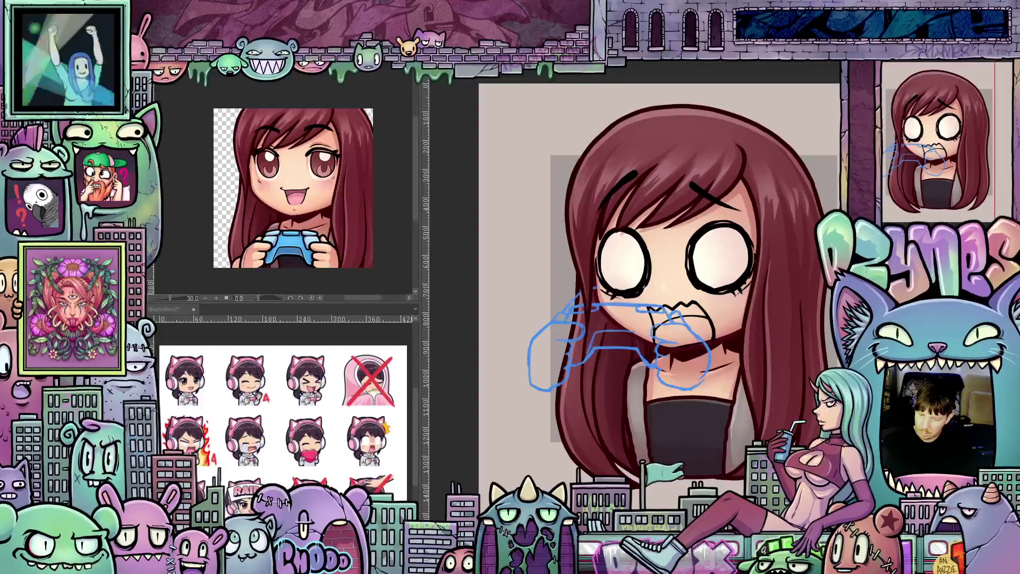
key(ctrl+y)
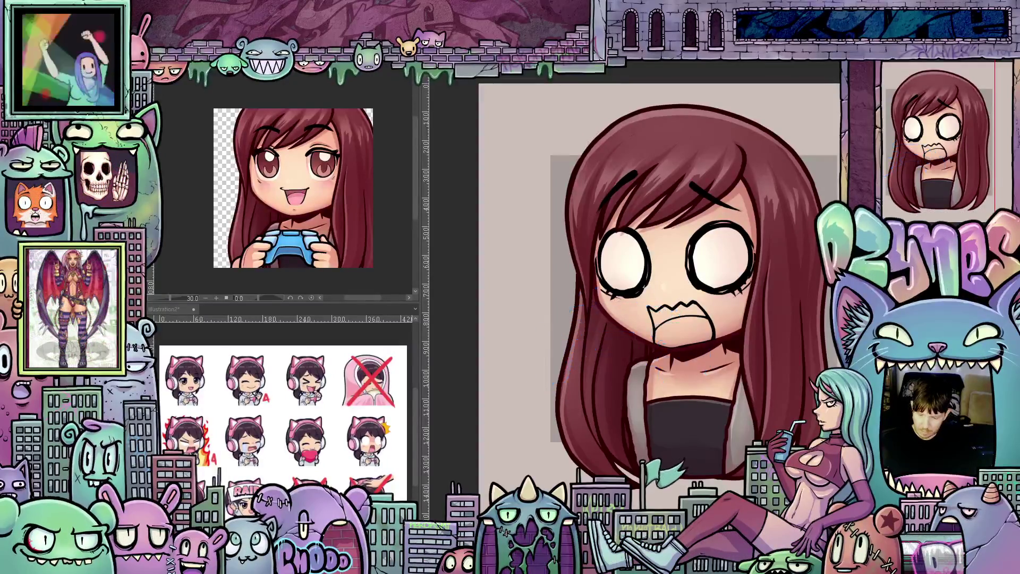
scroll(606, 412, up, 1)
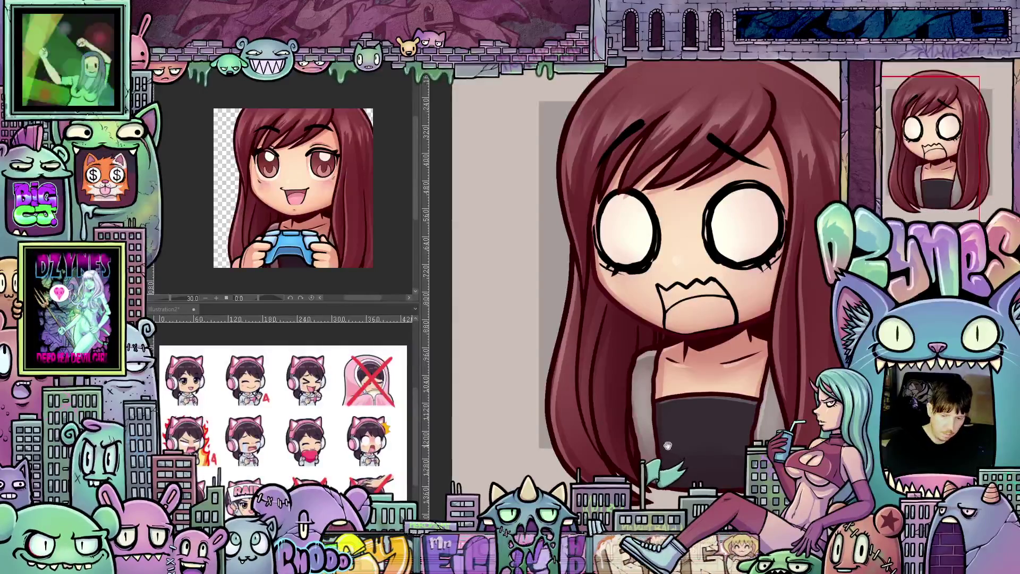
drag(663, 424, 626, 377)
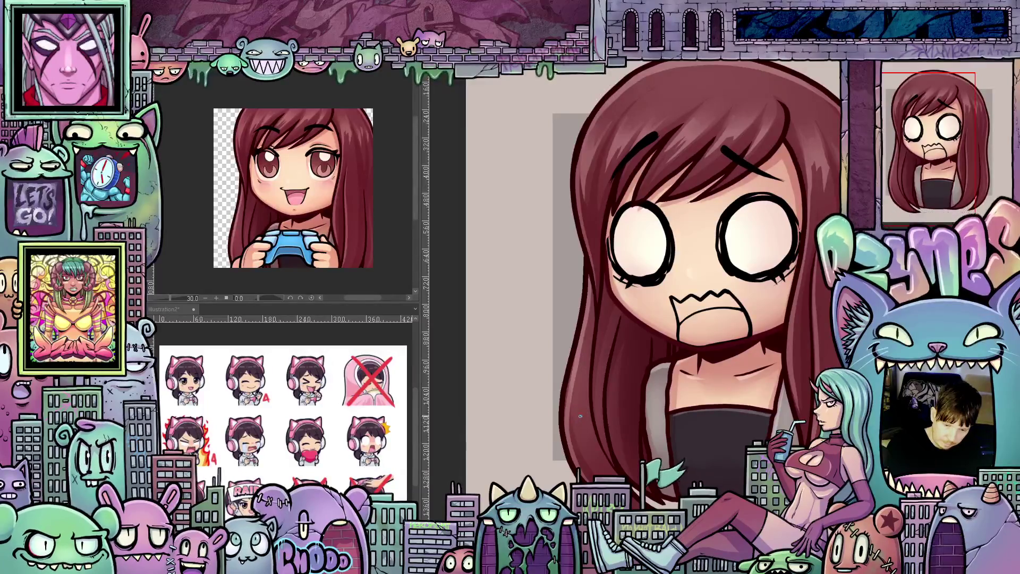
Sketch blue hand strokes, undo them, and draw a rough oval over the left chest.
mouse_move(579, 413)
mouse_down()
mouse_move(587, 439)
mouse_move(574, 380)
mouse_move(591, 357)
mouse_up()
mouse_move(592, 396)
mouse_down()
mouse_move(602, 349)
mouse_move(614, 391)
mouse_up()
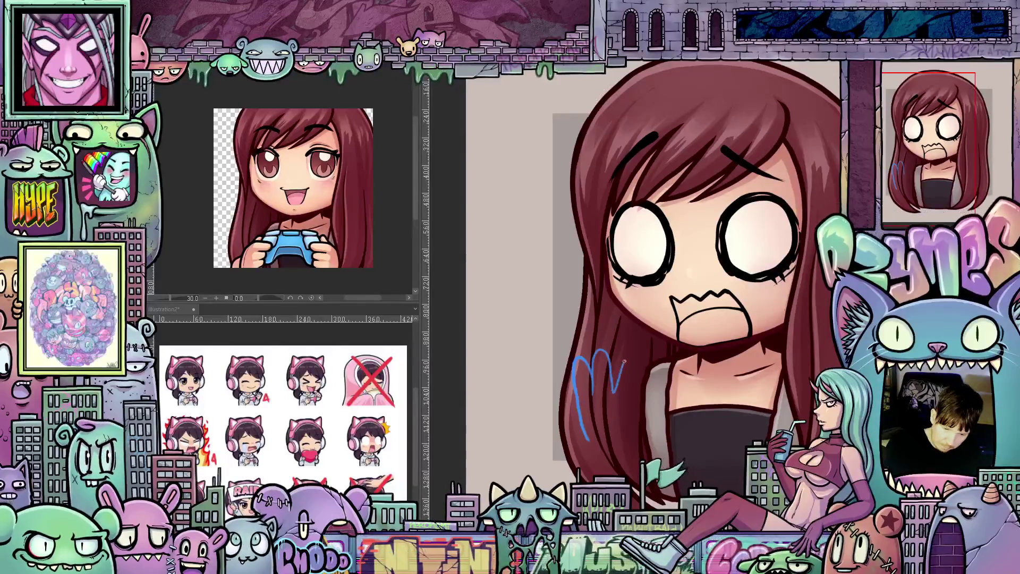
mouse_move(614, 390)
mouse_down()
mouse_move(623, 352)
mouse_move(636, 395)
mouse_up()
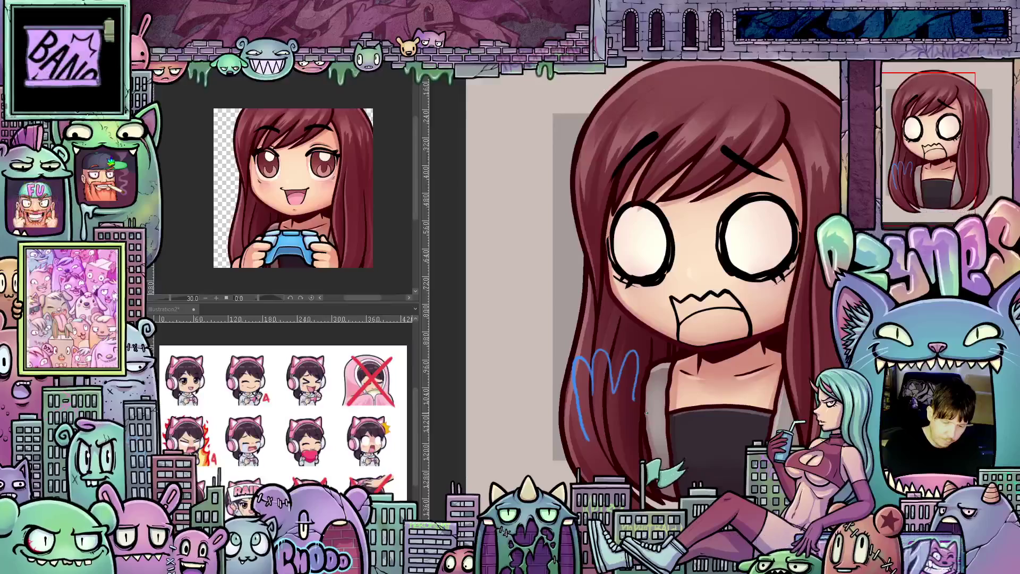
key(ctrl+z)
key(ctrl+z)
key(ctrl+z)
key(ctrl+z)
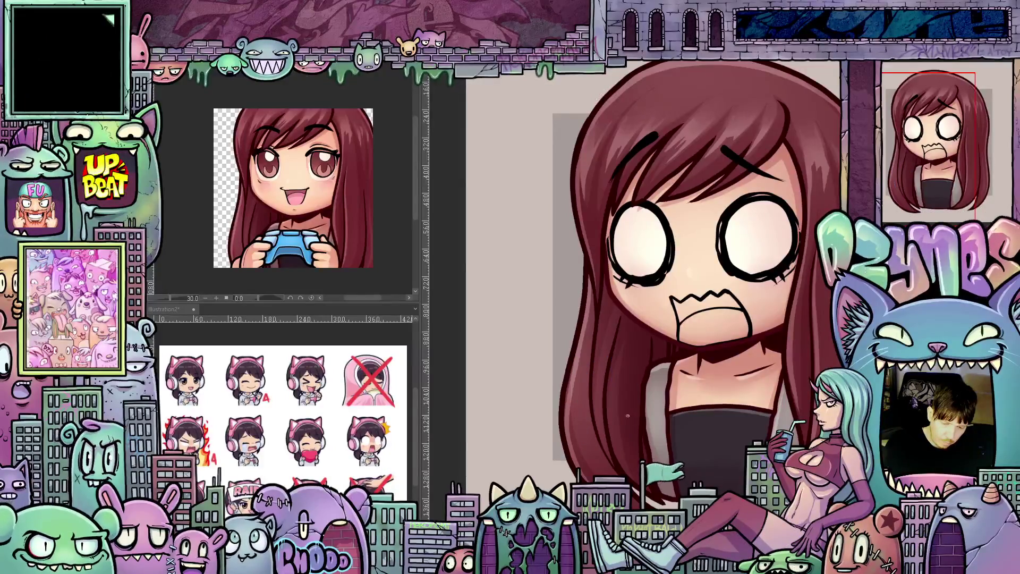
mouse_move(606, 425)
mouse_down()
mouse_move(601, 457)
mouse_move(638, 379)
mouse_up()
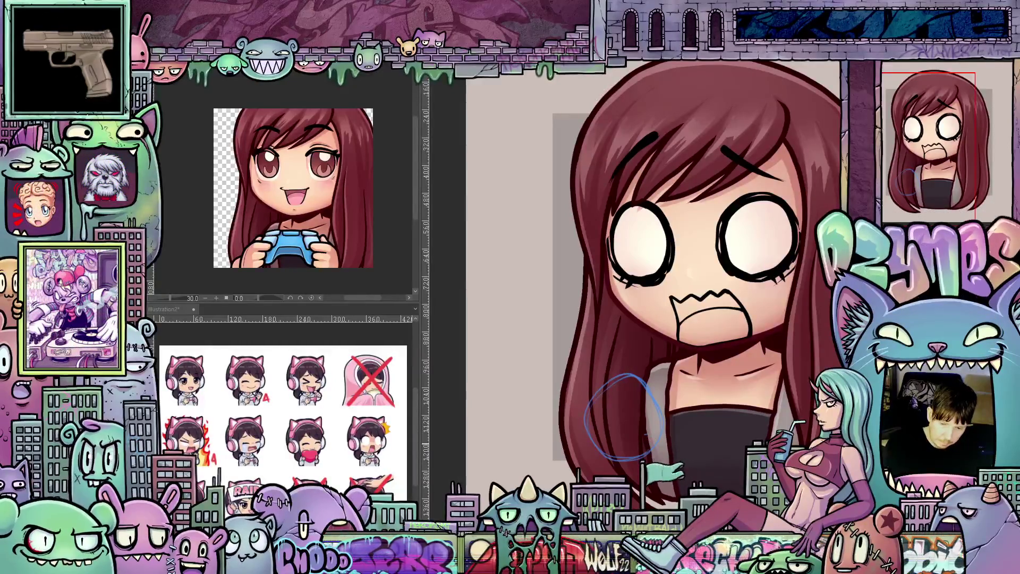
Sketch a closed blue loop on the right of her chest for the second hand.
drag(745, 437, 747, 411)
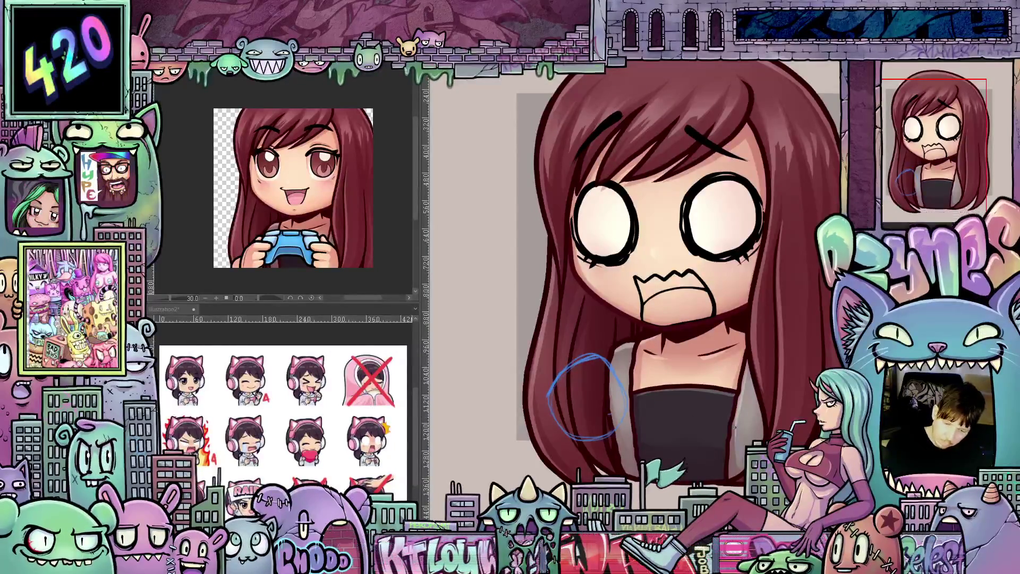
drag(679, 379, 691, 444)
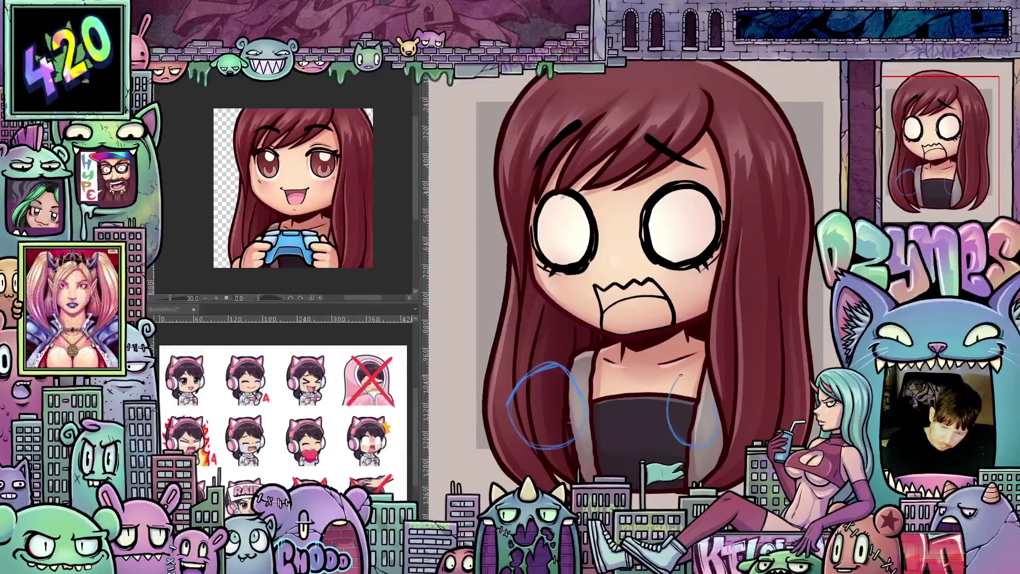
mouse_move(681, 373)
mouse_down()
mouse_move(728, 446)
mouse_move(699, 464)
mouse_up()
drag(725, 443, 732, 450)
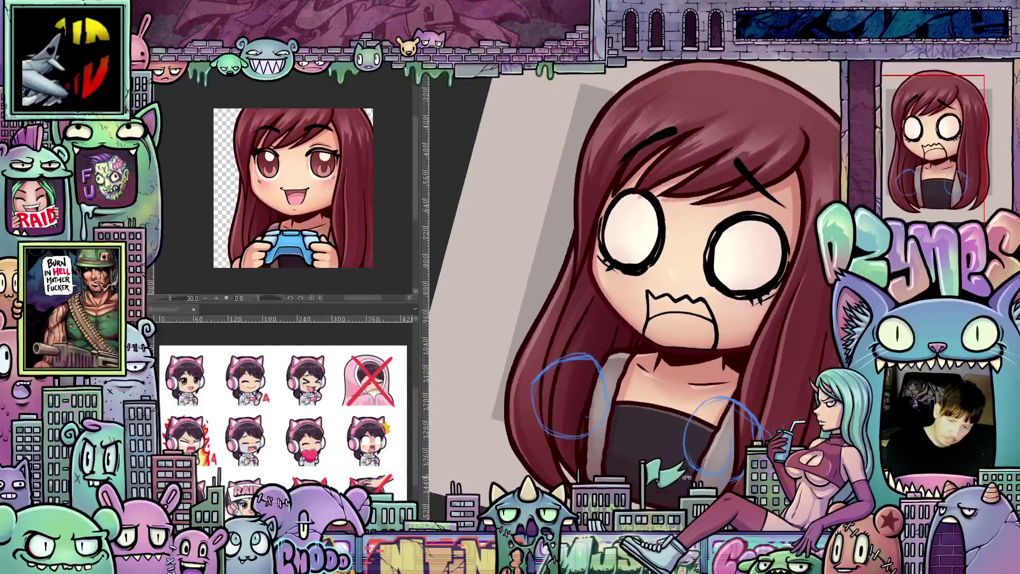
mouse_move(652, 379)
mouse_down()
mouse_move(592, 335)
mouse_move(574, 354)
mouse_move(559, 323)
mouse_move(528, 325)
mouse_move(529, 345)
mouse_up()
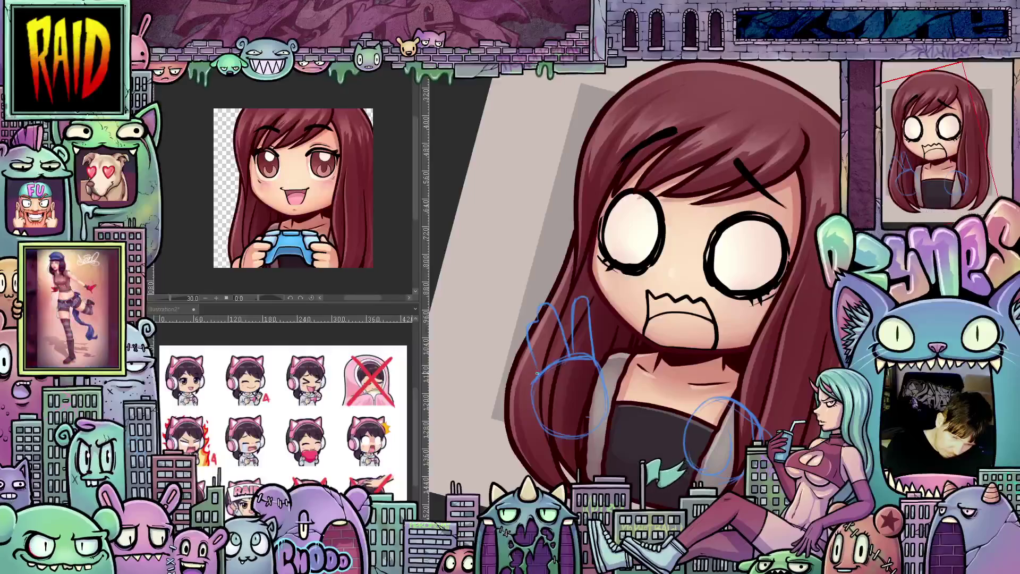
mouse_move(538, 407)
mouse_down()
mouse_move(744, 406)
mouse_move(509, 368)
mouse_up()
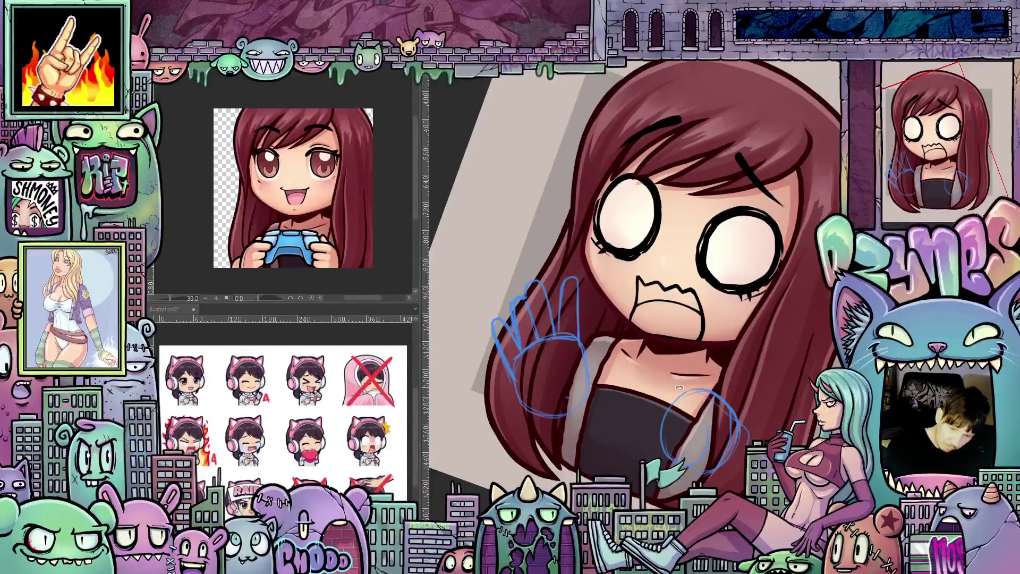
key(minus)
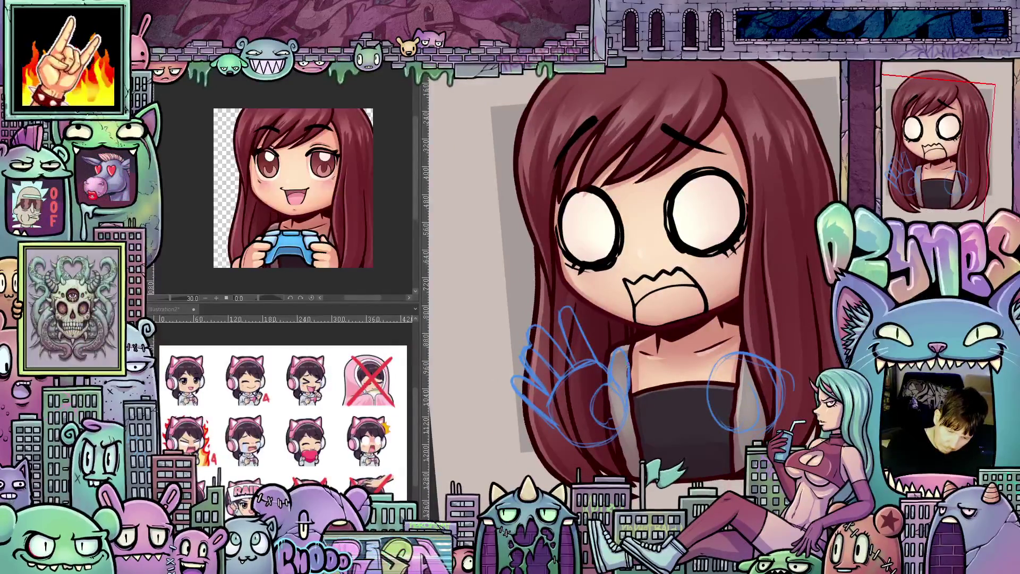
scroll(610, 368, right, 4)
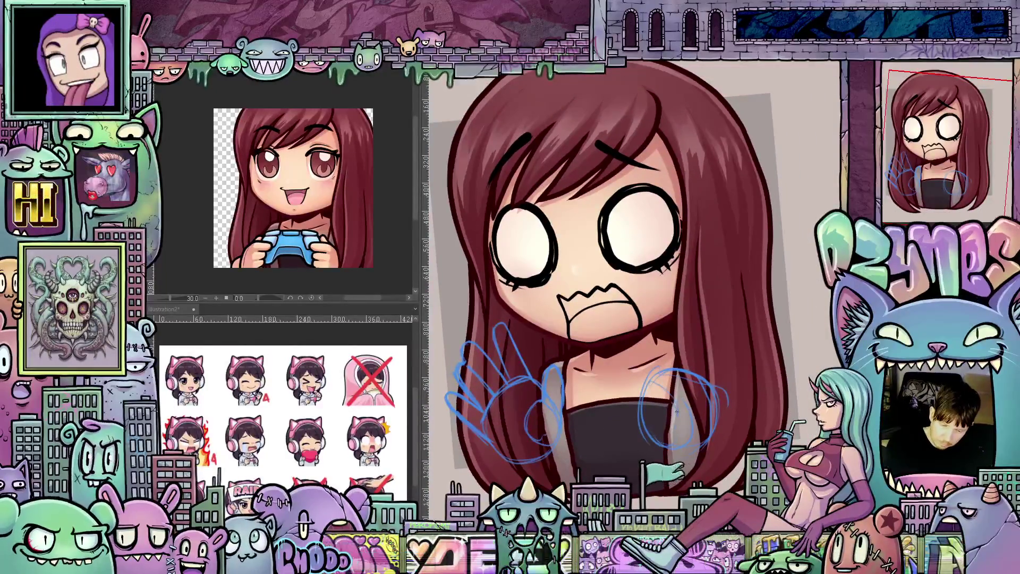
Add finger loops and strokes to the right hand and extend its outer edge.
drag(653, 388, 632, 399)
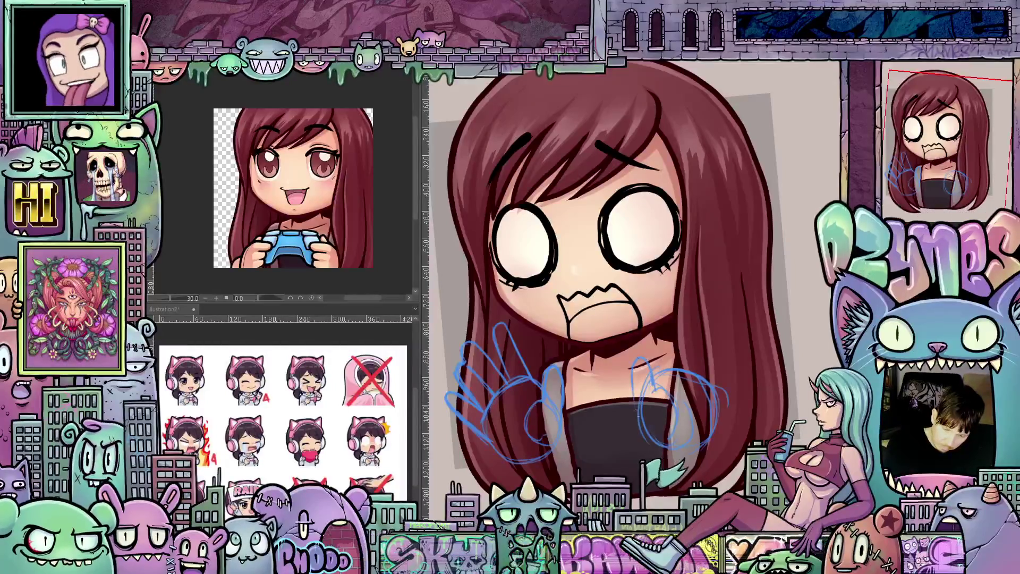
drag(666, 348, 667, 326)
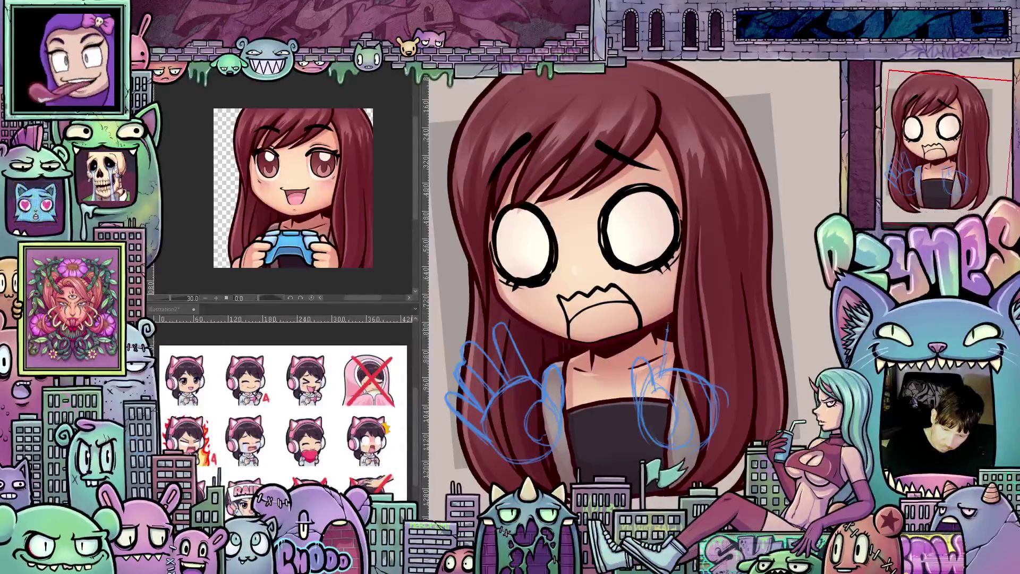
drag(684, 366, 712, 314)
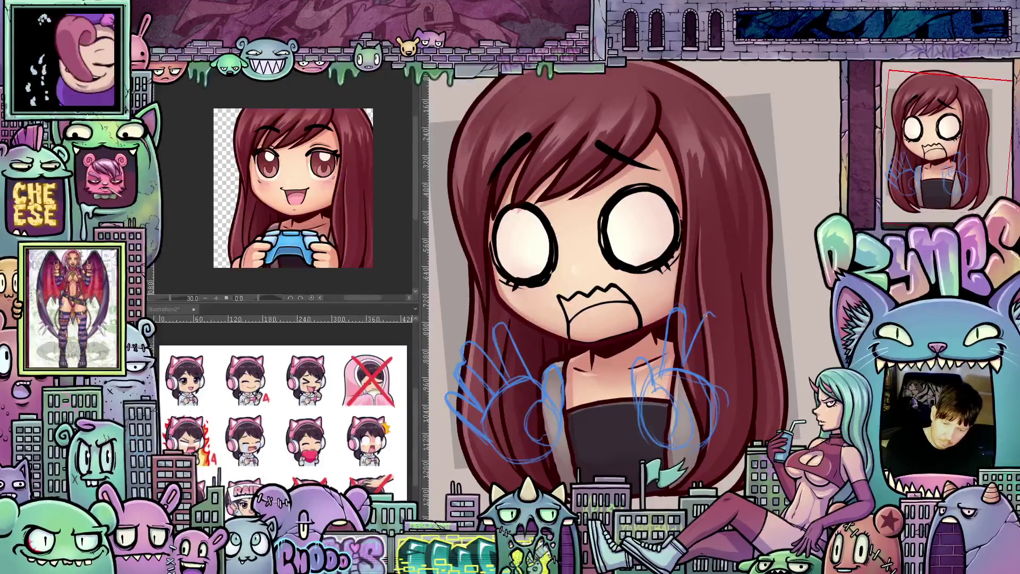
drag(725, 341, 729, 396)
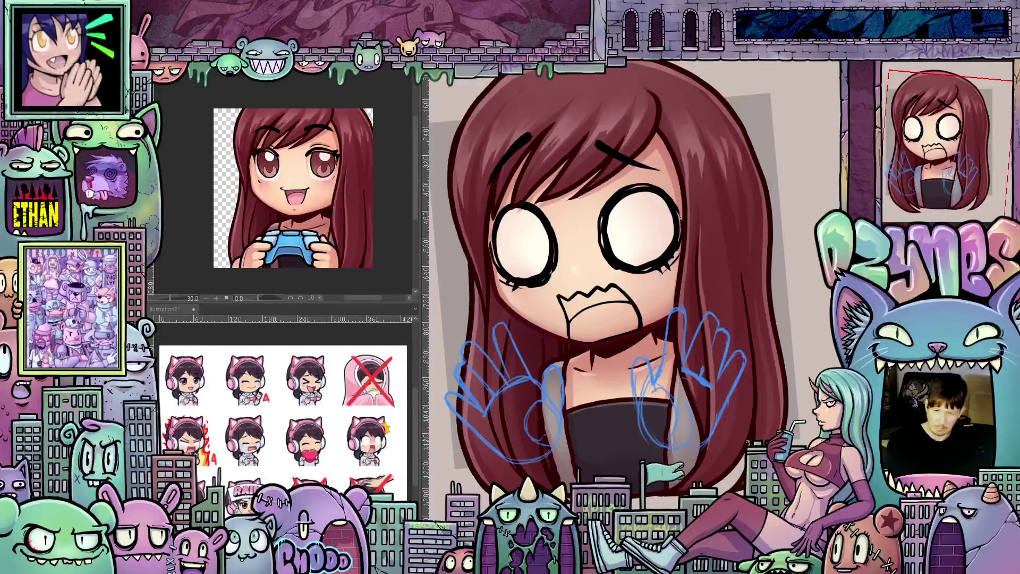
Zoom and reposition the view closer on the face and sketched hands.
scroll(720, 451, down, 1)
scroll(720, 450, up, 2)
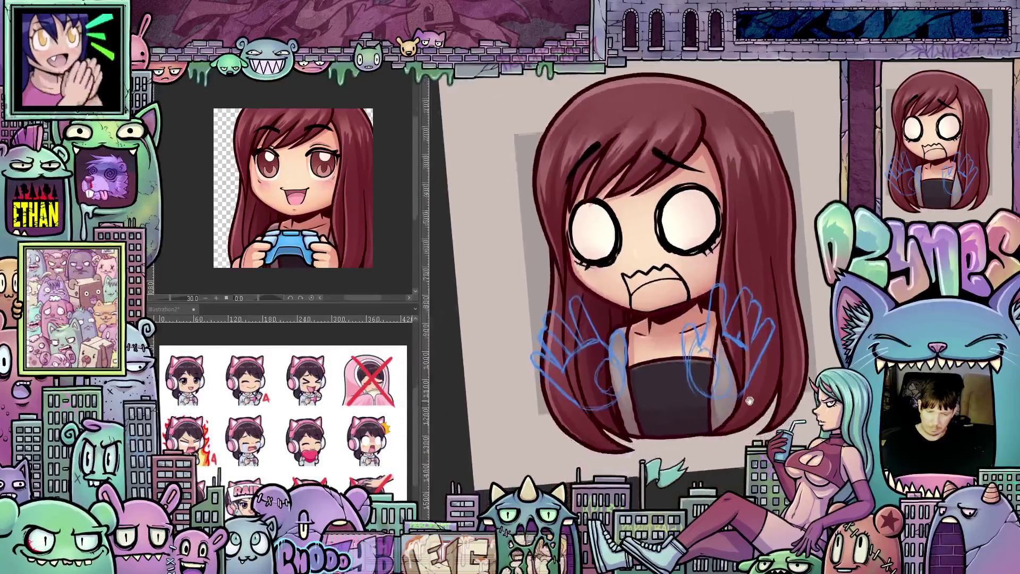
drag(739, 446, 743, 392)
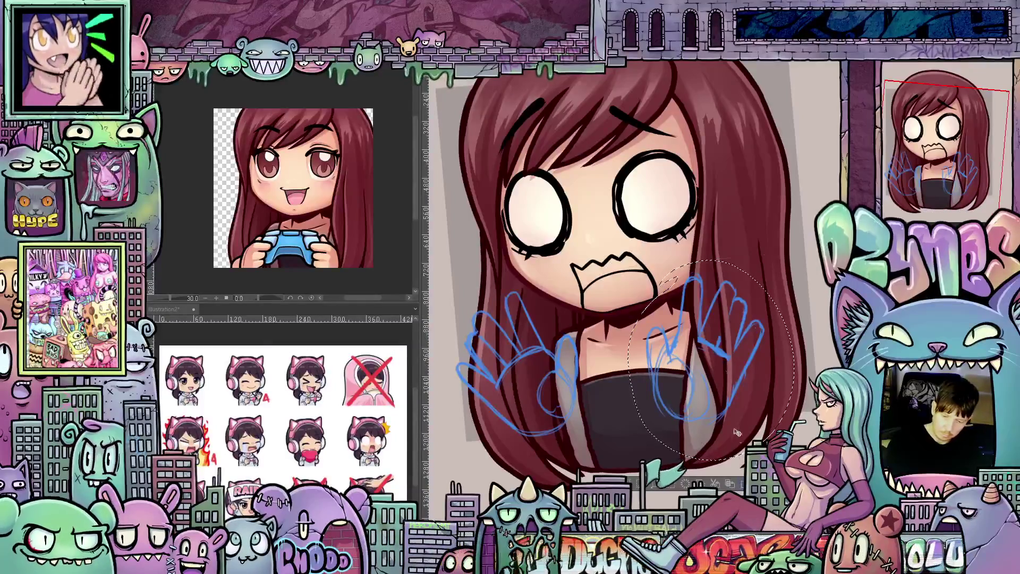
Shrink, narrow and slightly rotate the right hand sketch, lowering it beside the chest.
key(ctrl+t)
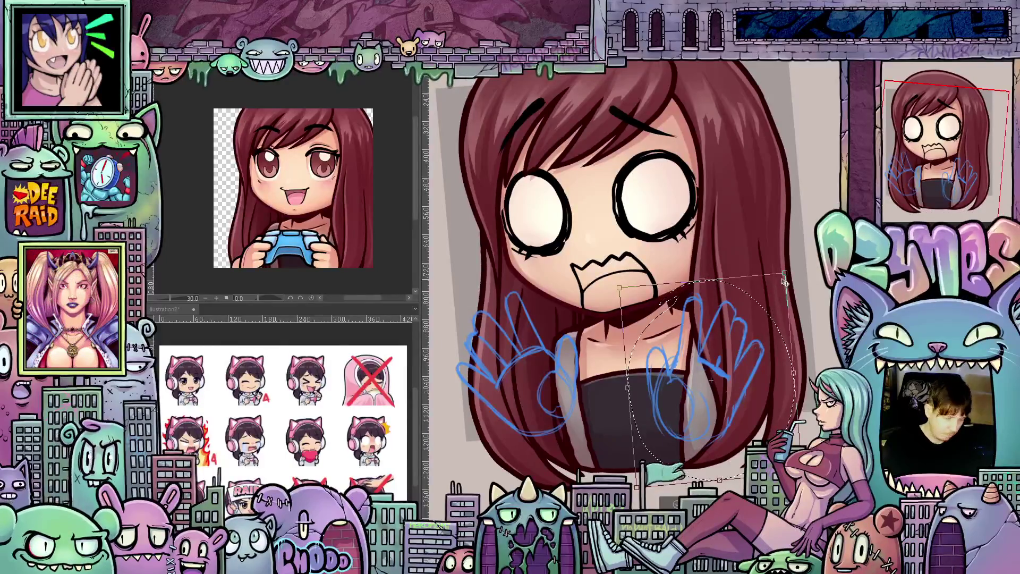
drag(785, 275, 775, 285)
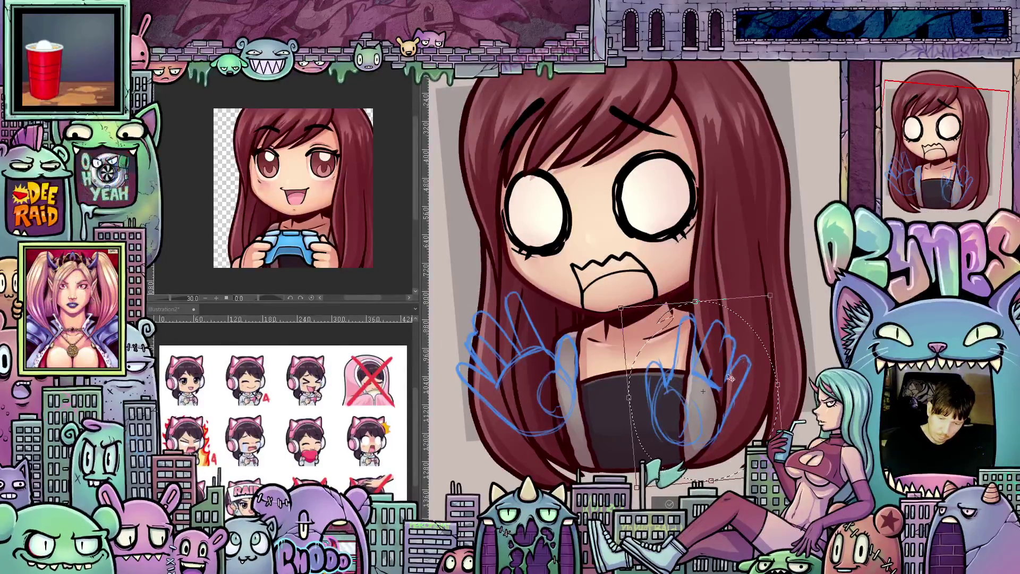
drag(734, 373, 734, 403)
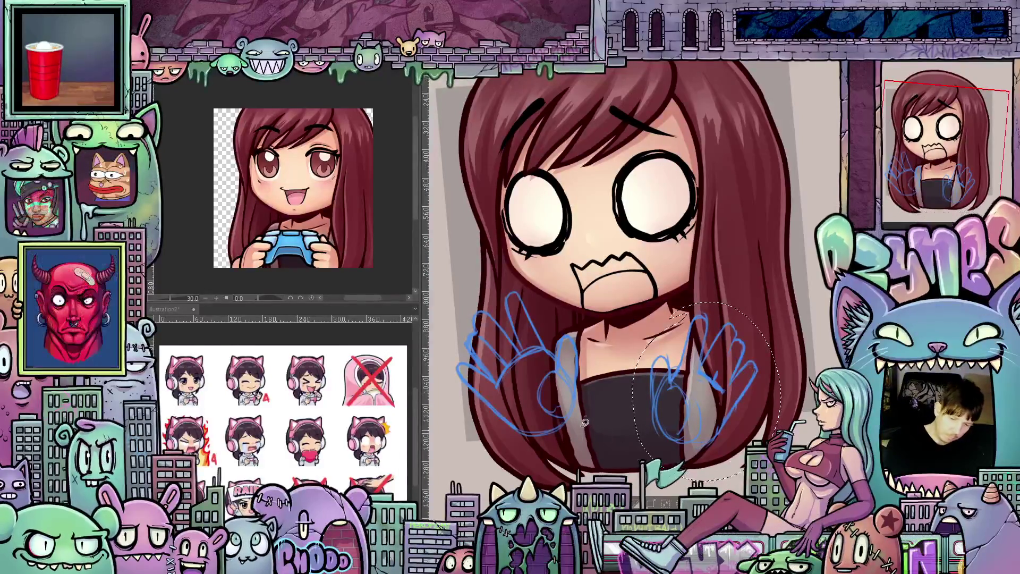
key(Return)
Select the left hand sketch, then rotate and shrink it slightly beside the chest.
mouse_move(590, 329)
mouse_down()
mouse_move(481, 276)
mouse_move(558, 452)
mouse_move(593, 340)
mouse_up()
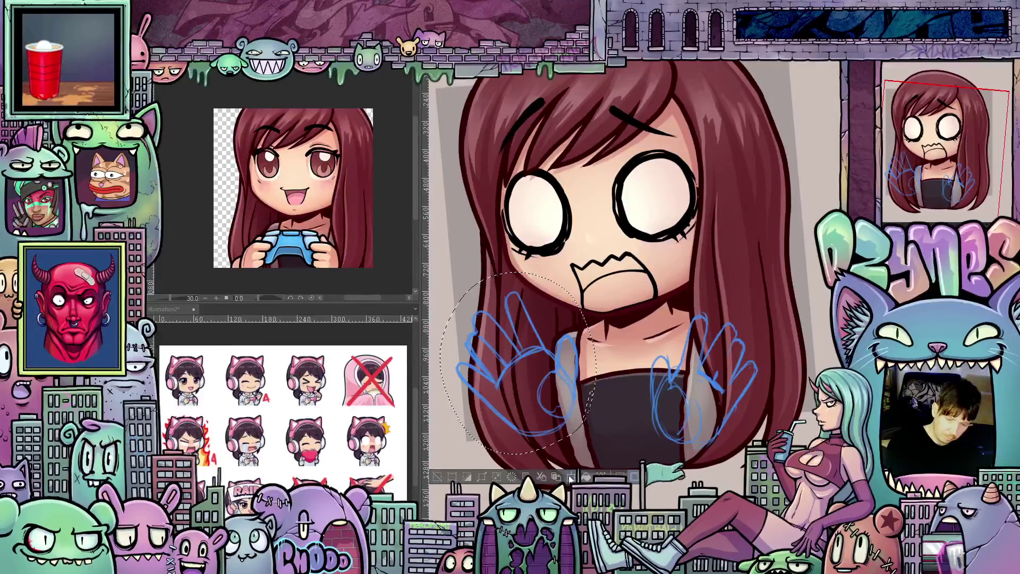
key(ctrl+t)
mouse_move(590, 420)
mouse_down()
mouse_move(568, 439)
mouse_move(607, 439)
mouse_move(567, 445)
mouse_up()
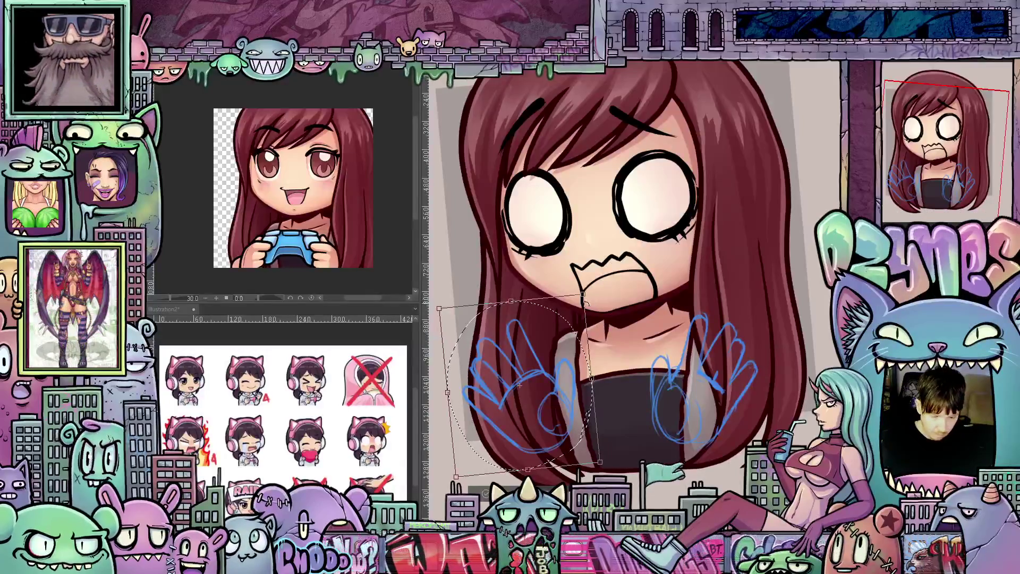
drag(583, 294, 580, 298)
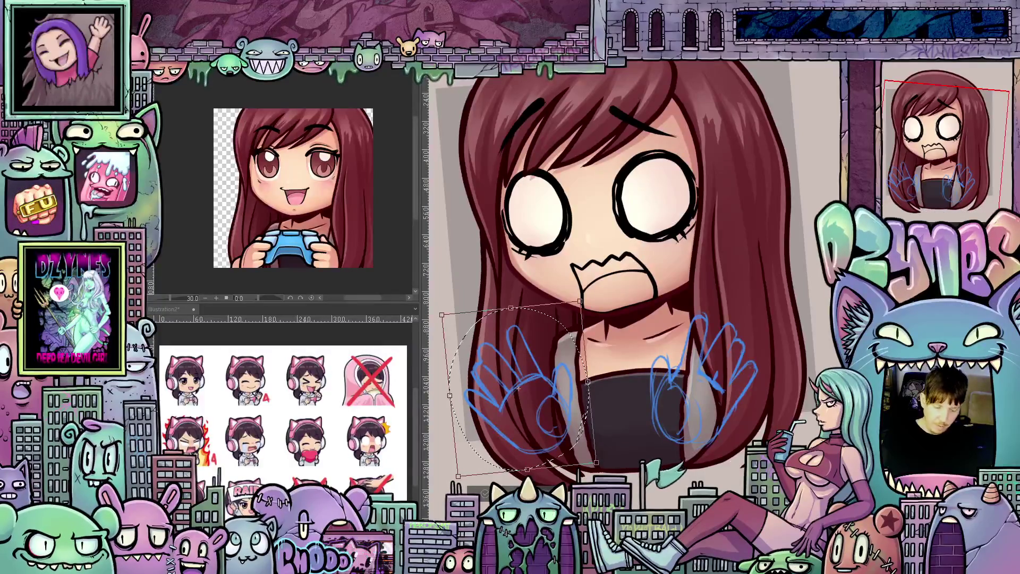
key(Return)
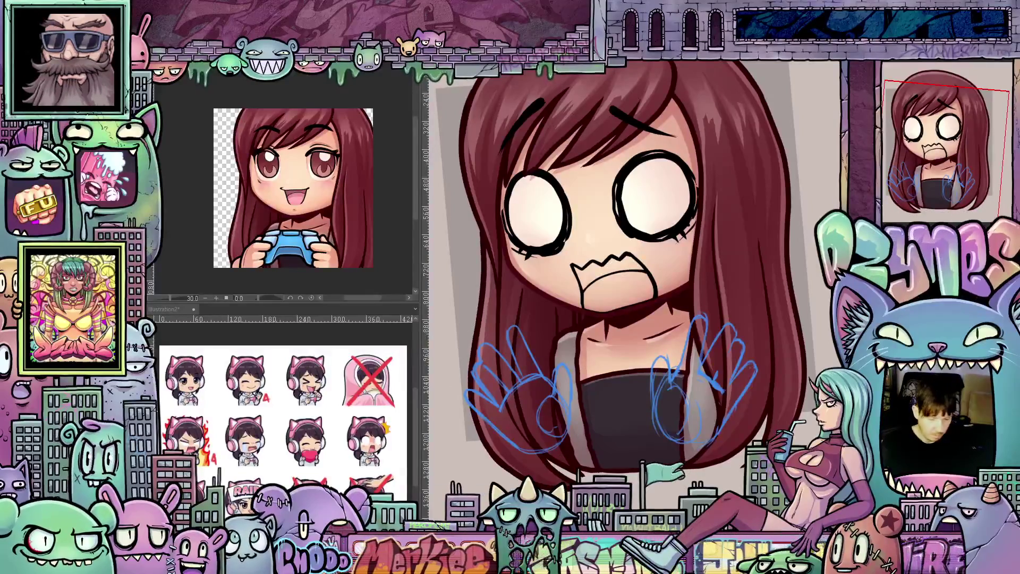
Straighten and recentre the view, then fill the girl's jagged open mouth with pink.
key(ctrl+0)
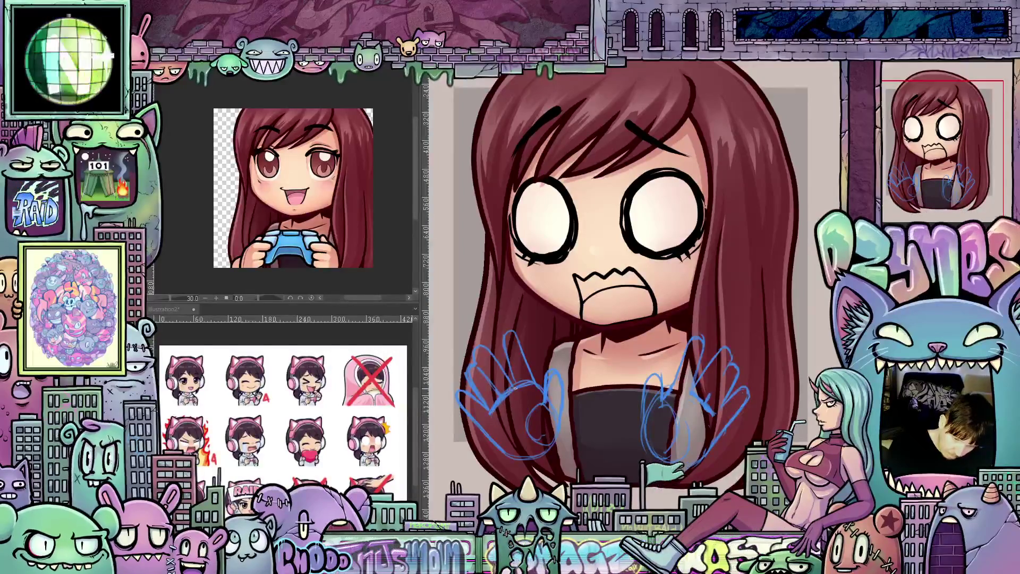
scroll(648, 415, right, 3)
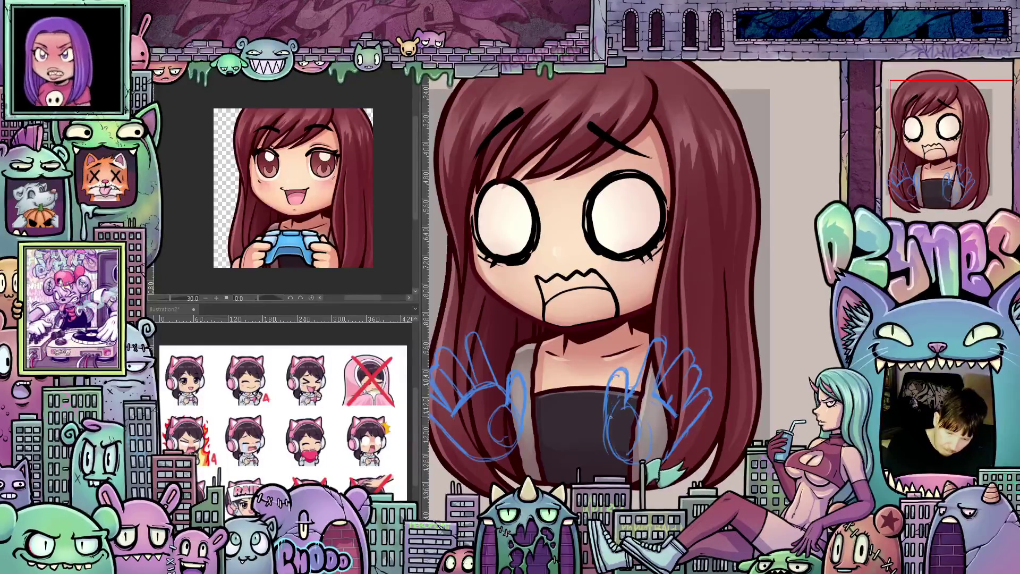
scroll(617, 397, left, 3)
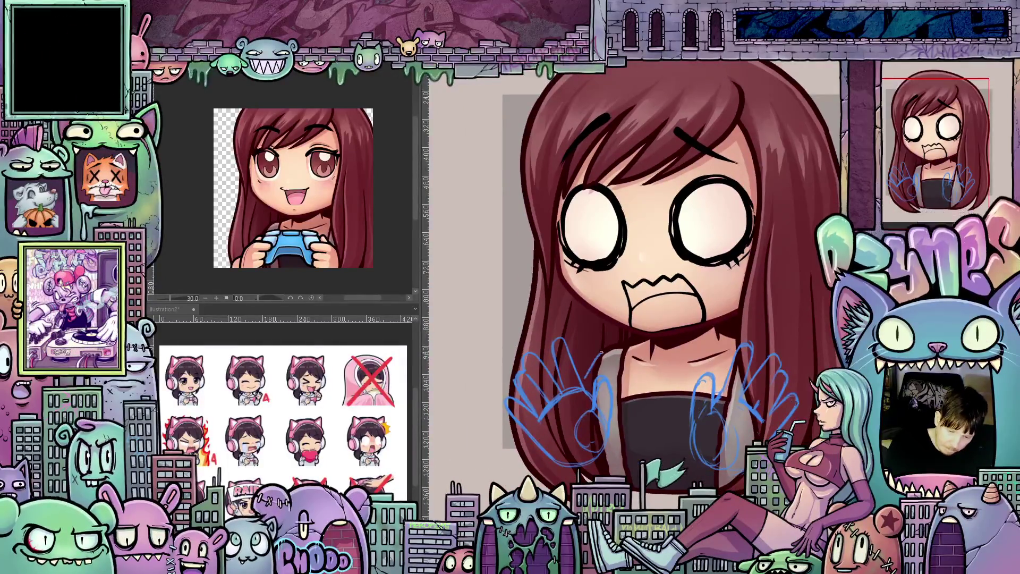
mouse_move(756, 483)
mouse_down()
mouse_move(724, 482)
mouse_move(738, 465)
mouse_up()
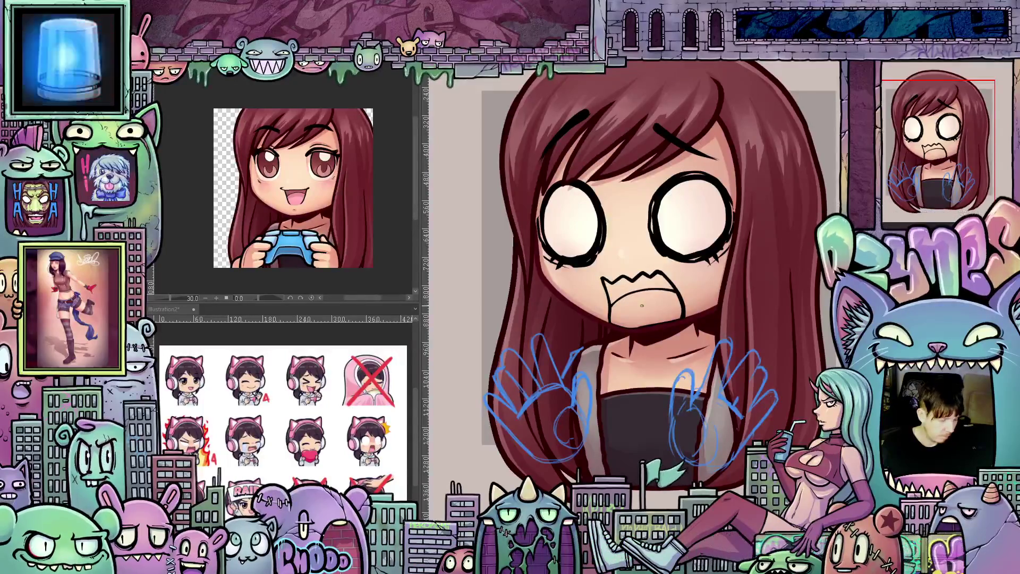
click(642, 305)
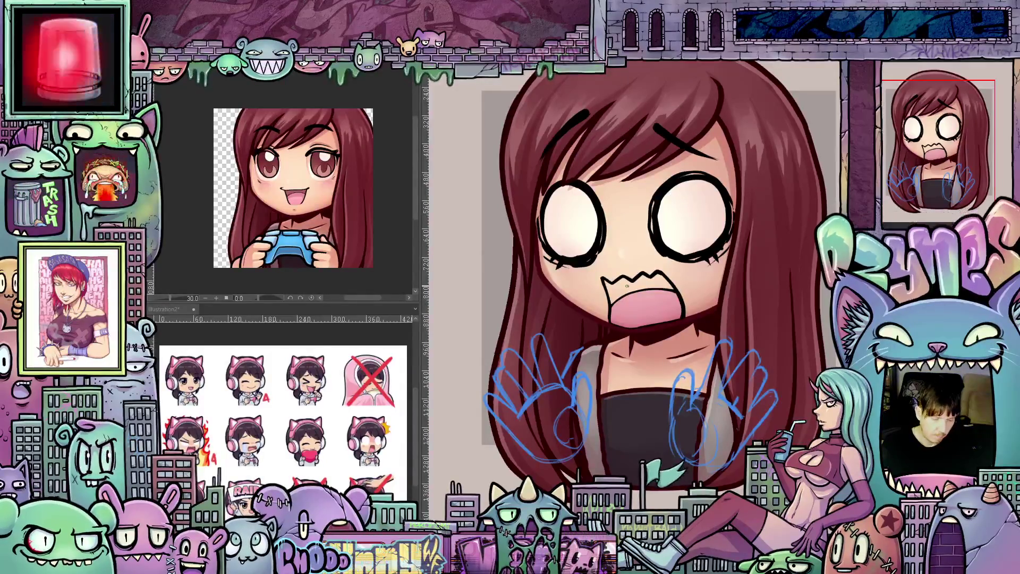
Try pushing the pink tongue further out of the mouth, then undo the change.
drag(648, 317, 648, 346)
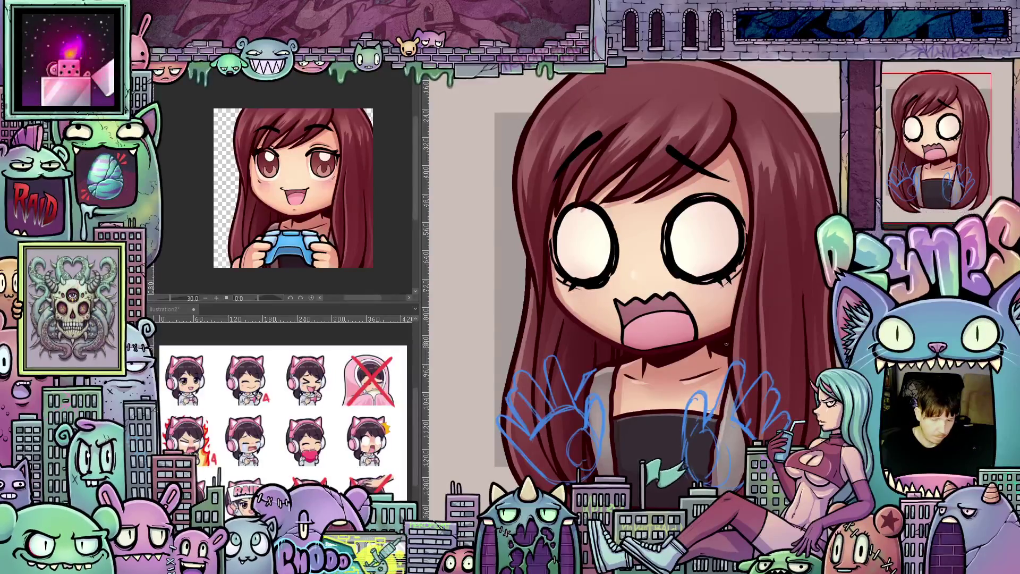
scroll(715, 353, up, 1)
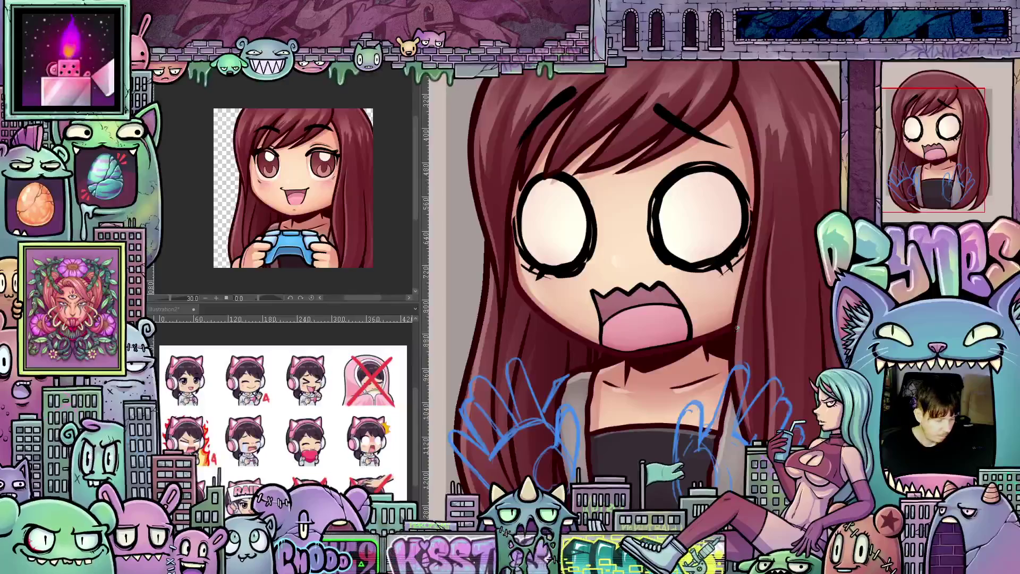
drag(709, 357, 644, 344)
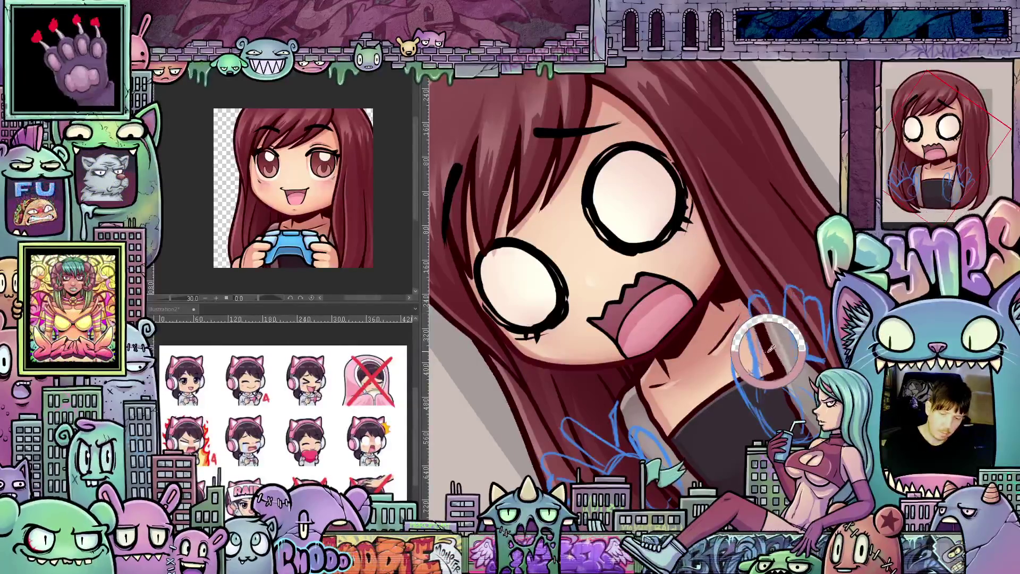
mouse_move(771, 330)
mouse_down()
mouse_move(725, 301)
mouse_move(658, 312)
mouse_up()
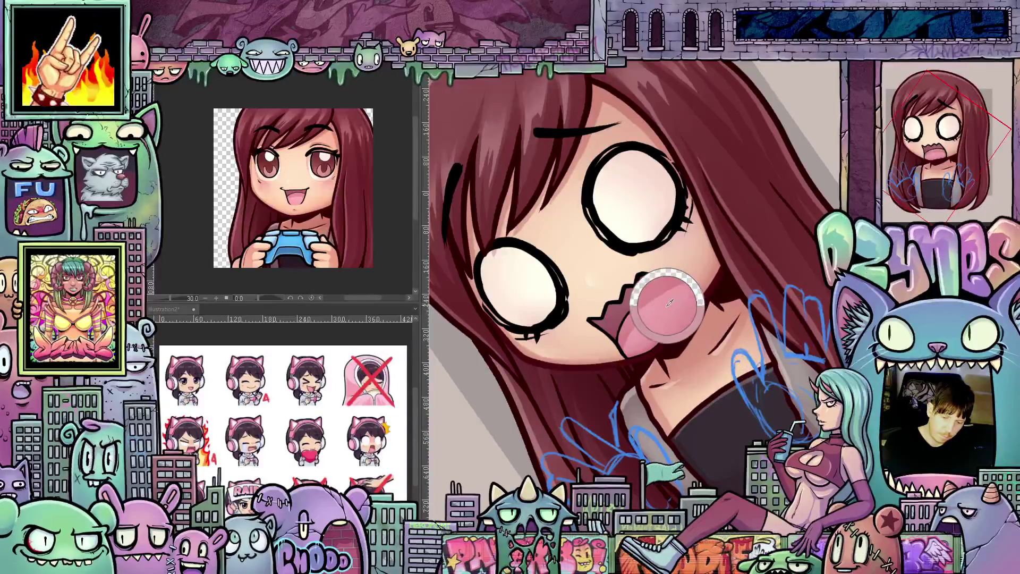
key(ctrl+z)
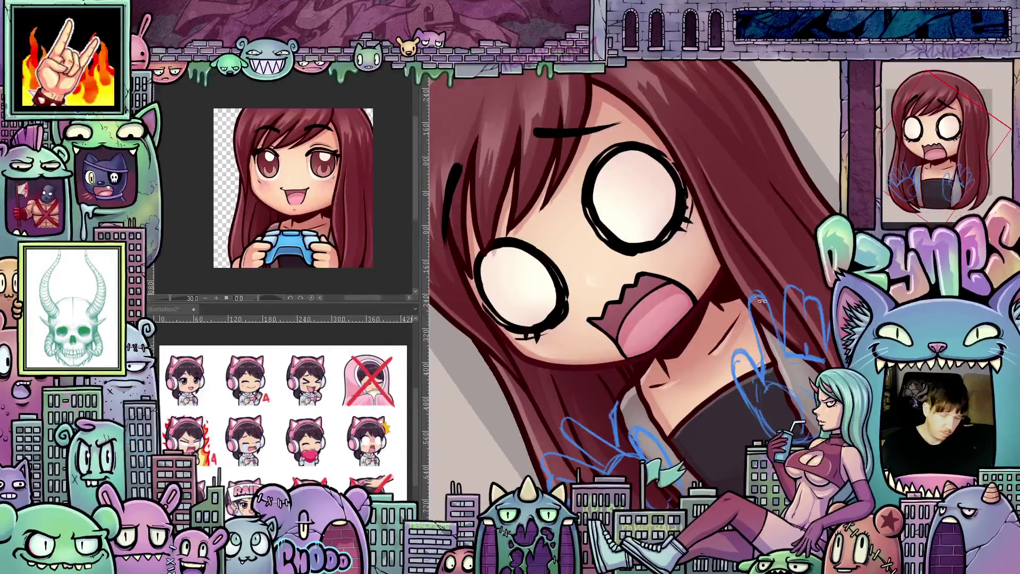
Rotate the view through several angles to inspect the face, ending upright.
drag(762, 301, 607, 307)
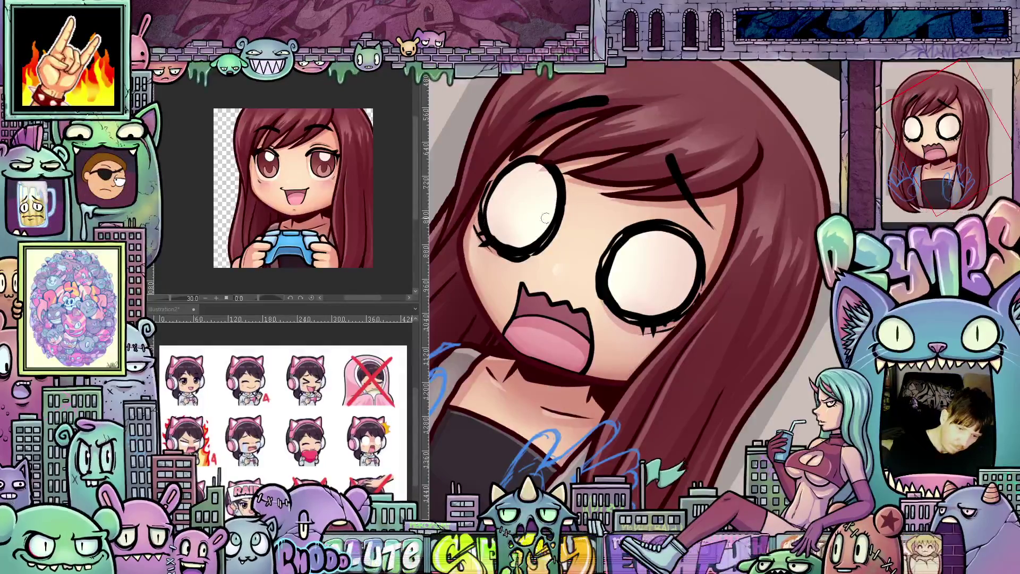
drag(723, 358, 591, 282)
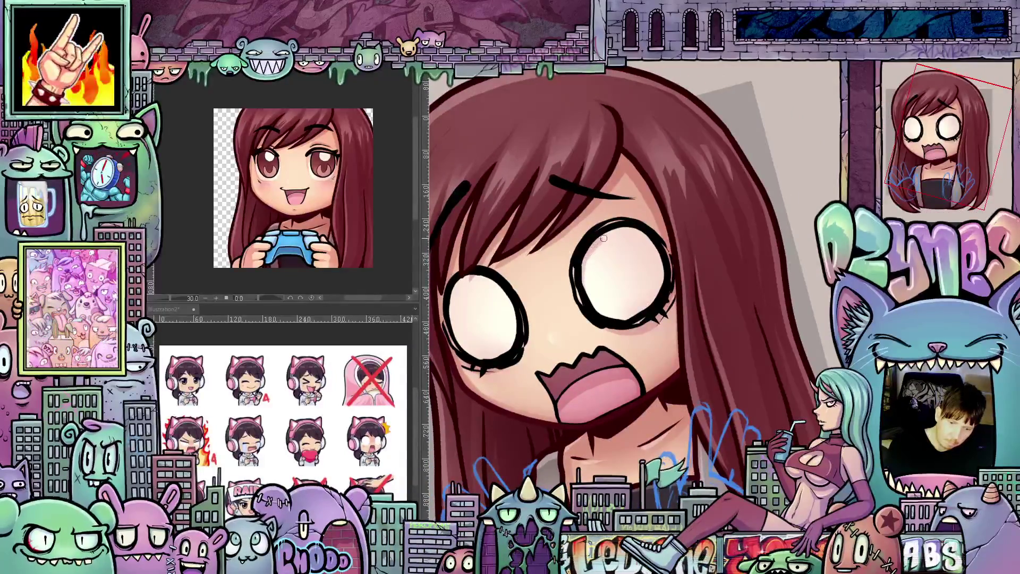
drag(610, 333, 545, 325)
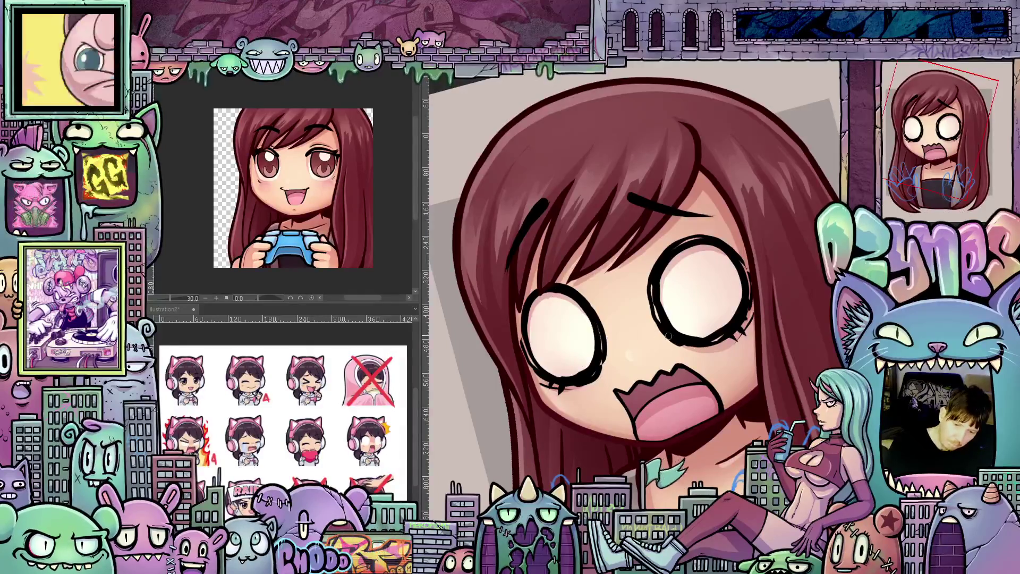
drag(744, 376, 625, 468)
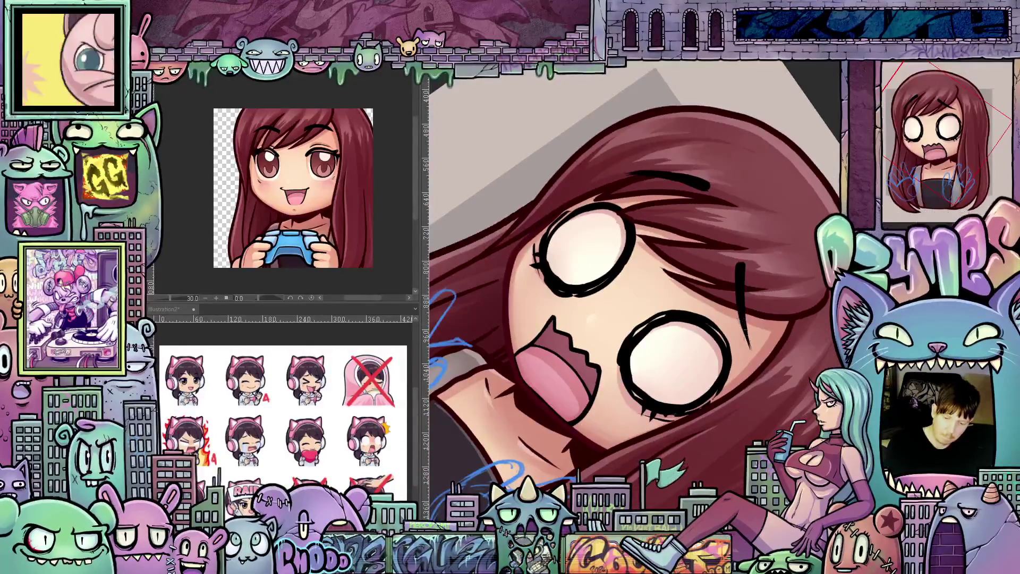
mouse_move(747, 342)
mouse_down()
mouse_move(702, 402)
mouse_move(734, 378)
mouse_move(768, 428)
mouse_move(752, 402)
mouse_move(752, 431)
mouse_up()
scroll(735, 378, down, 5)
scroll(751, 399, up, 3)
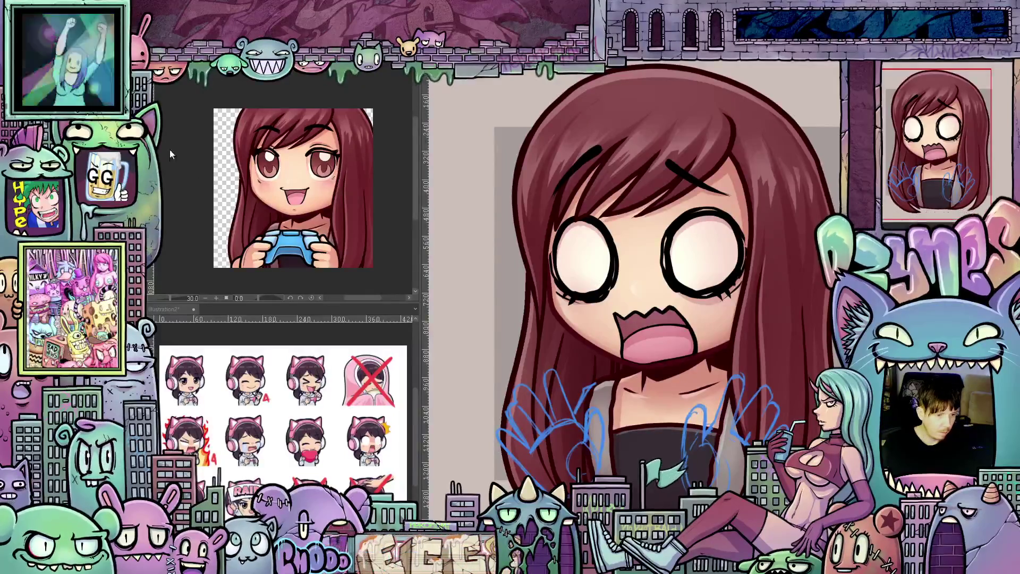
key(ctrl+a)
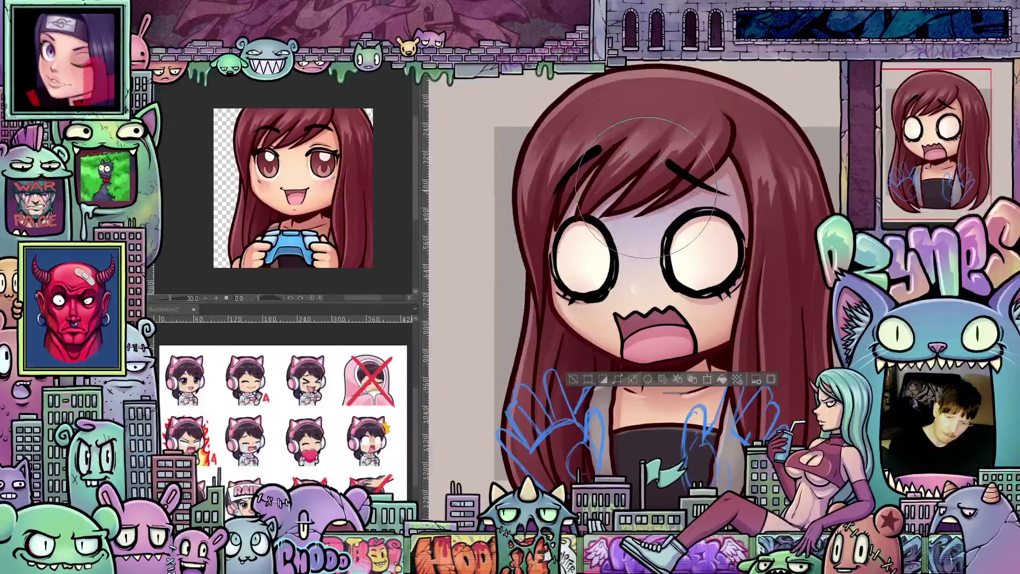
scroll(778, 276, down, 5)
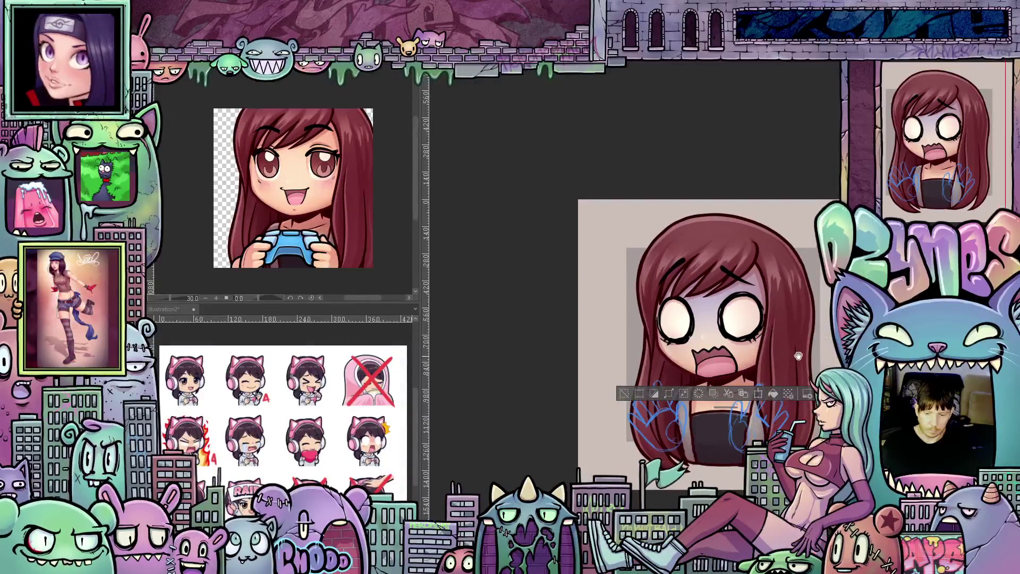
drag(798, 356, 764, 339)
scroll(733, 317, up, 3)
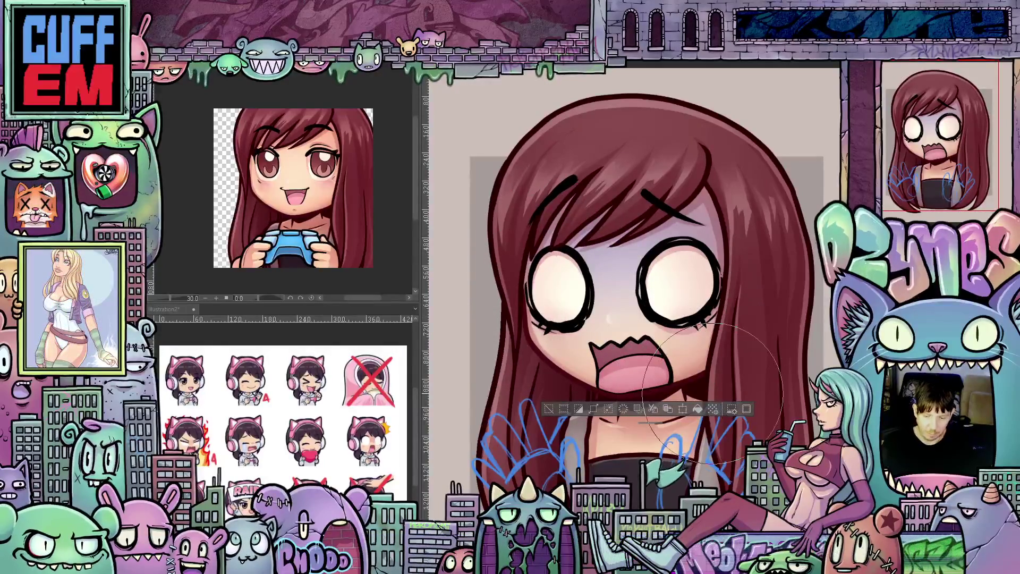
key(ctrl+d)
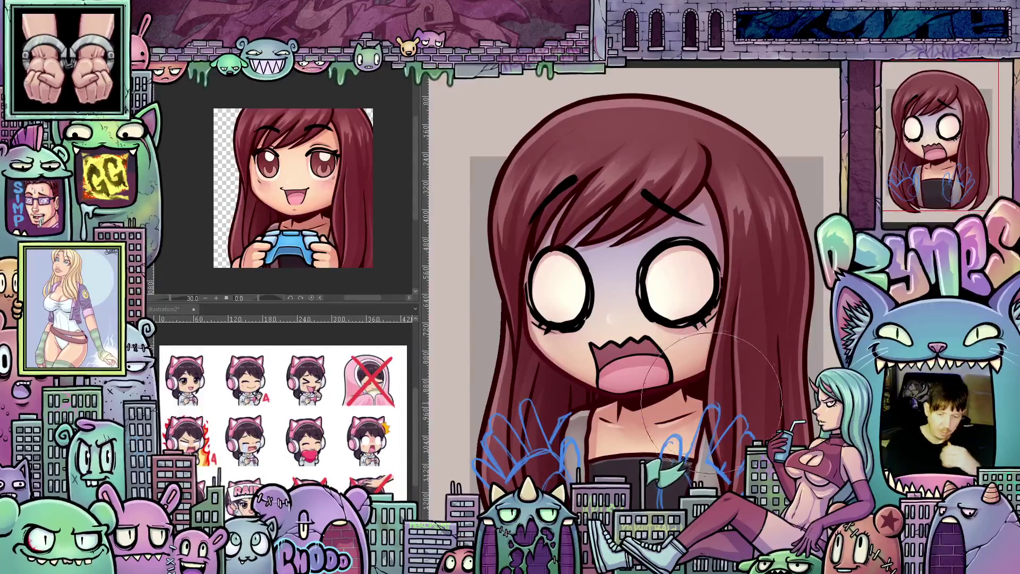
scroll(712, 403, up, 3)
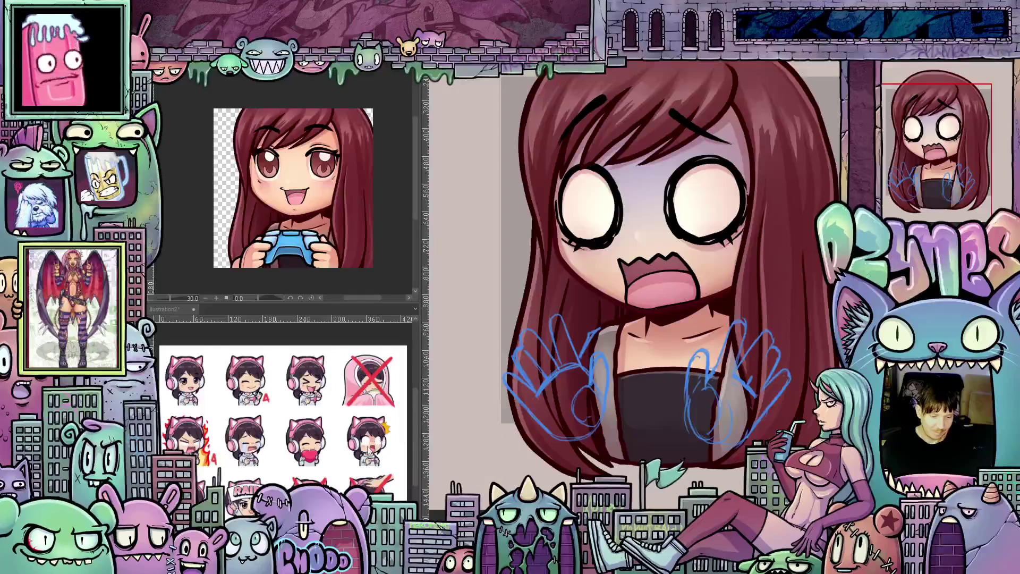
mouse_move(631, 381)
mouse_down()
mouse_move(638, 423)
mouse_move(638, 404)
mouse_move(635, 412)
mouse_up()
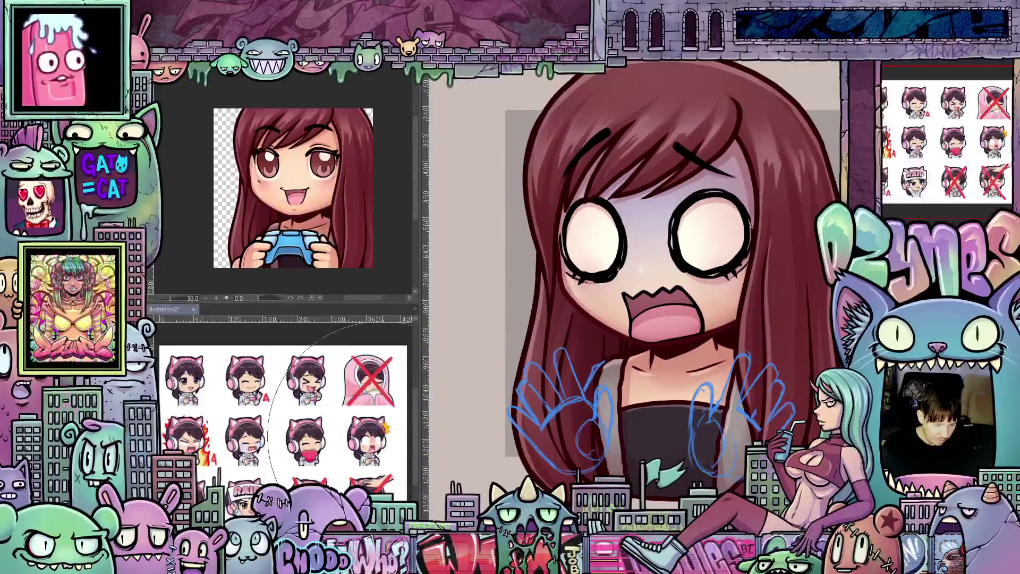
scroll(405, 447, up, 6)
scroll(298, 410, down, 6)
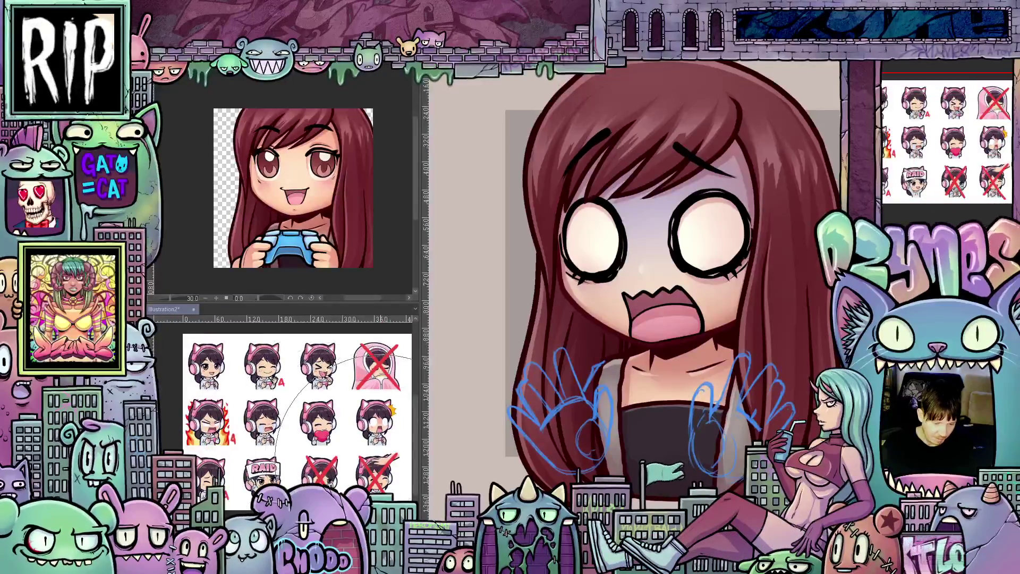
scroll(393, 467, up, 1)
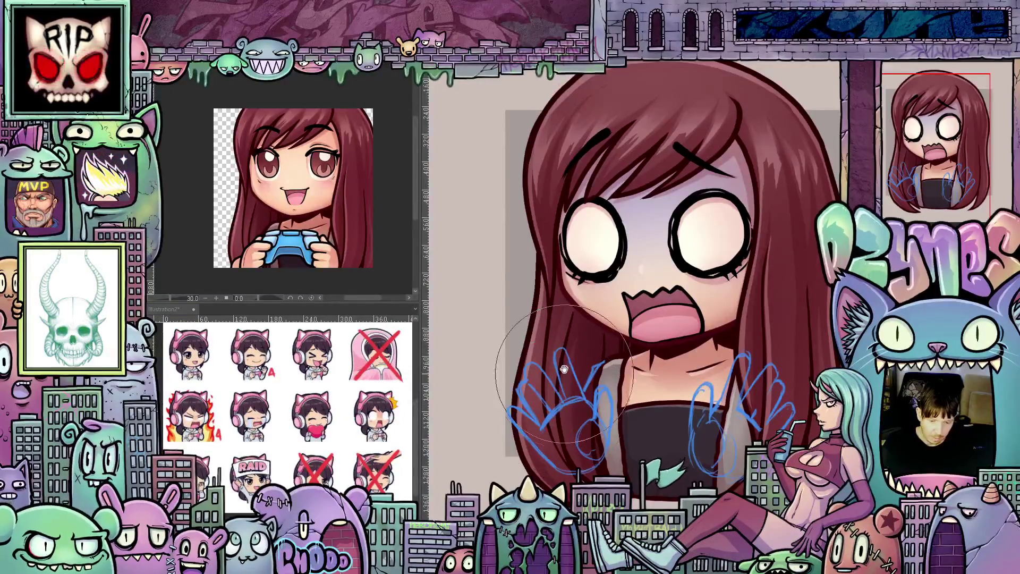
scroll(556, 391, up, 3)
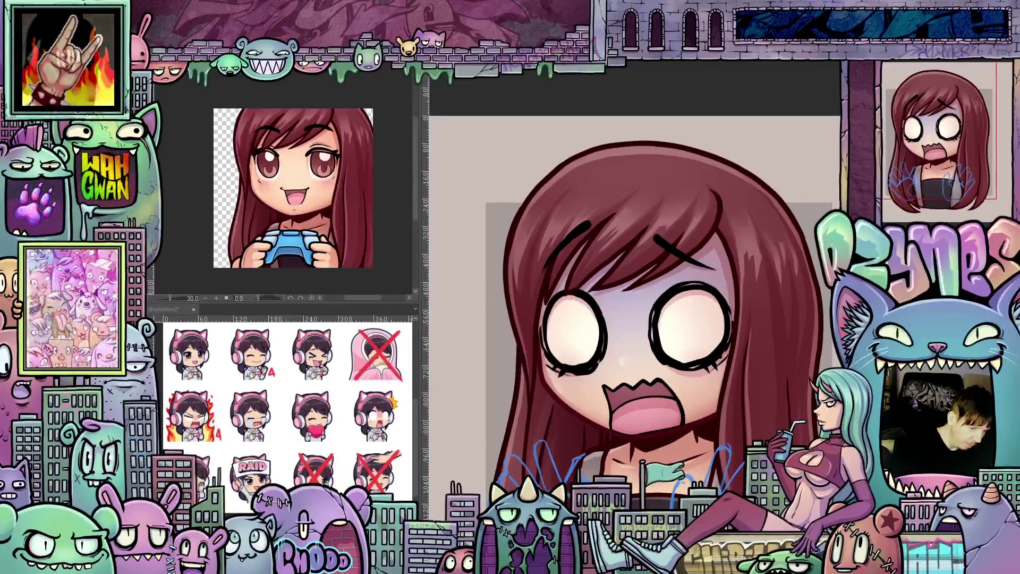
Tilt the canvas and sketch a spiky shock-burst outline beside the face.
key(asciicircum)
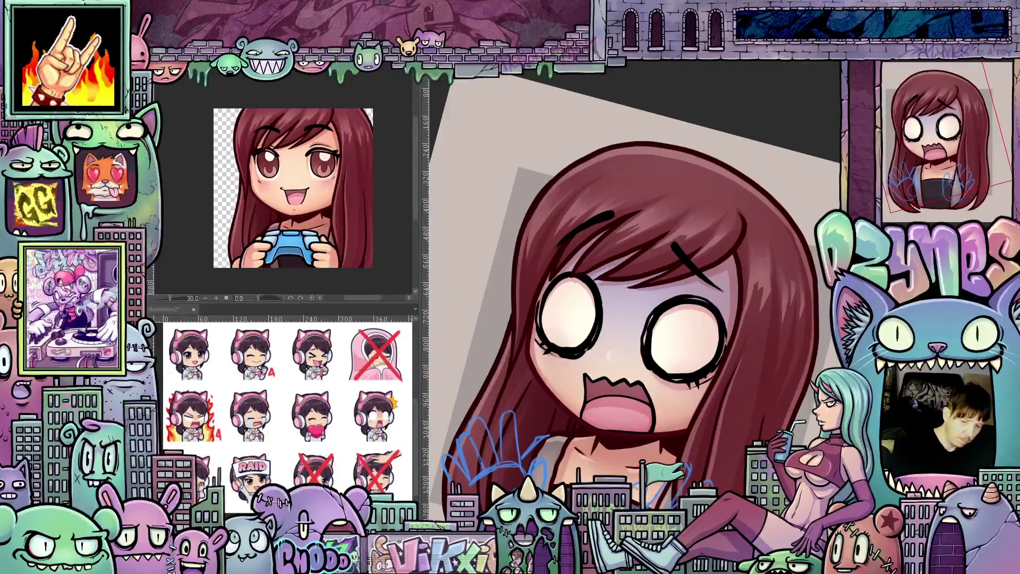
drag(524, 287, 515, 333)
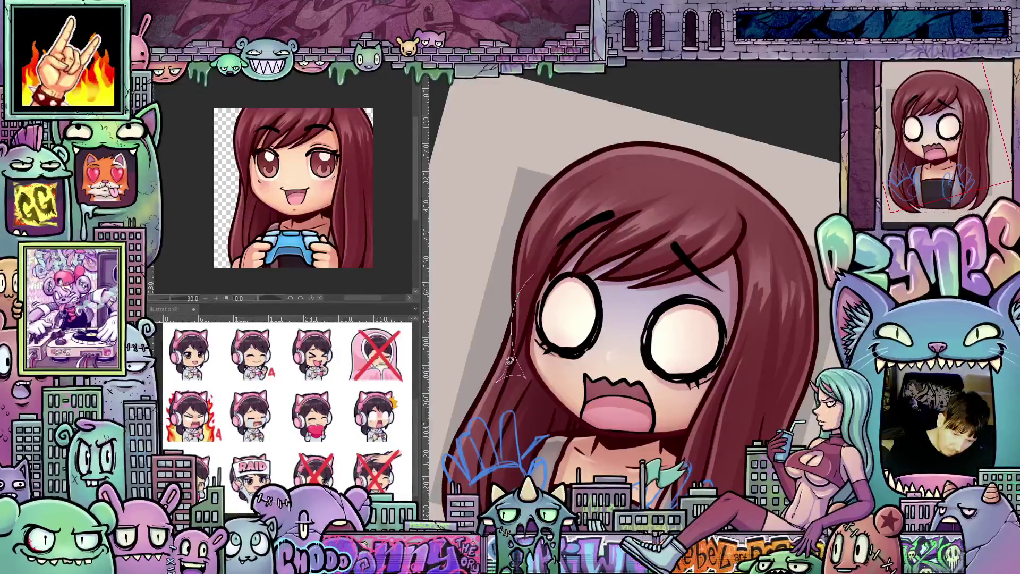
drag(476, 338, 502, 313)
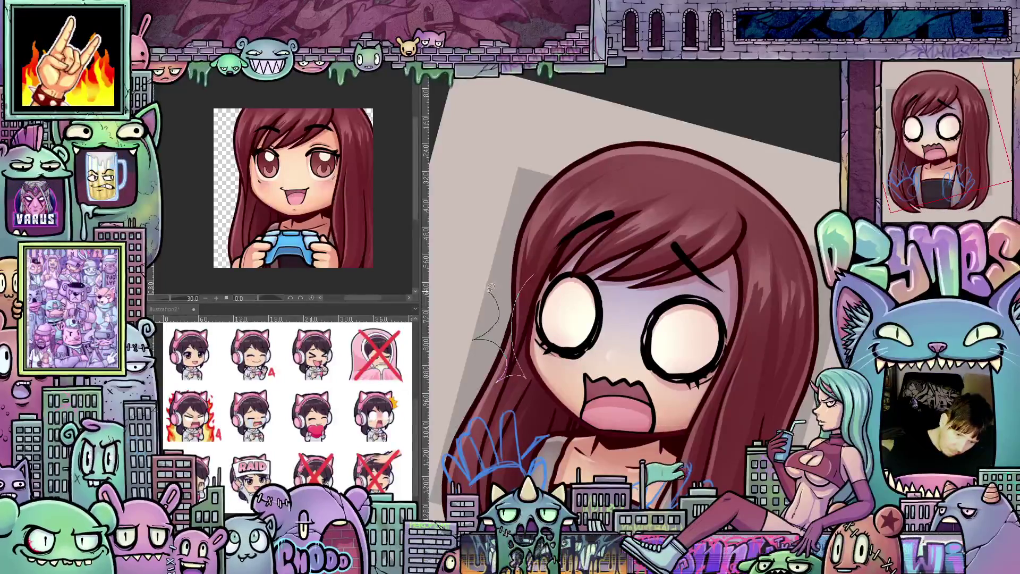
Fill the spiky burst solid yellow and return the canvas upright.
click(528, 271)
drag(694, 440, 756, 411)
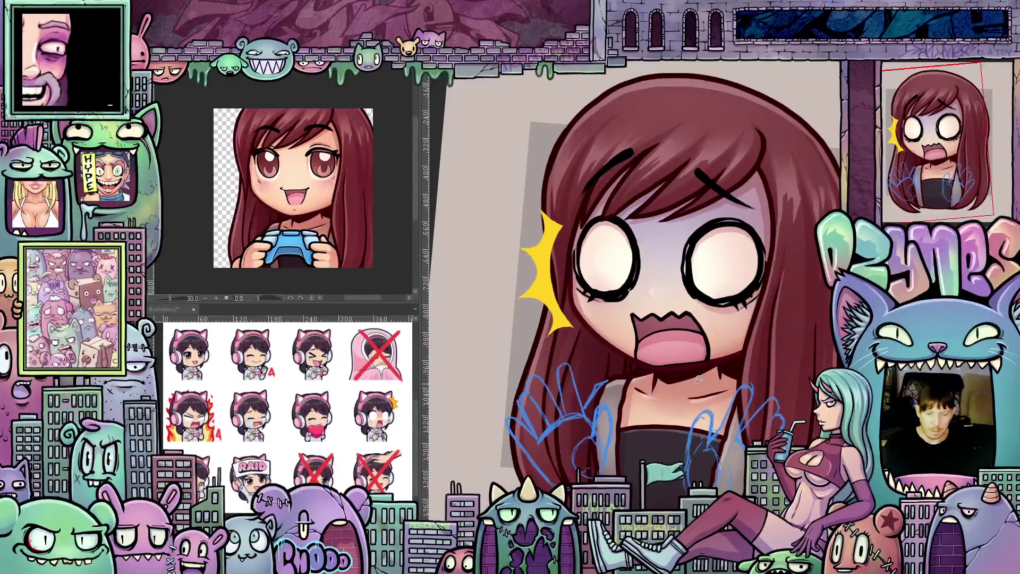
scroll(699, 378, down, 10)
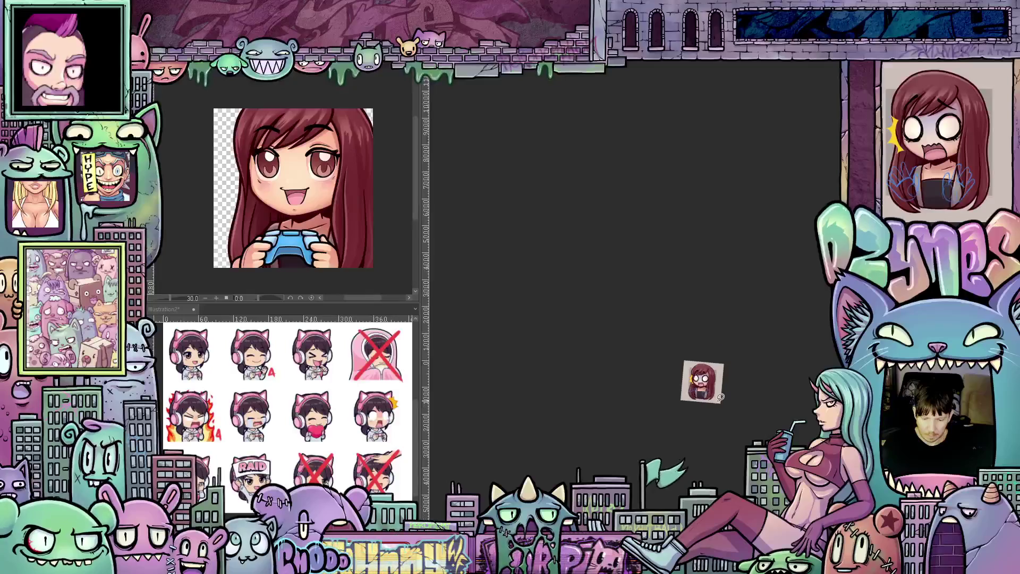
scroll(691, 372, up, 5)
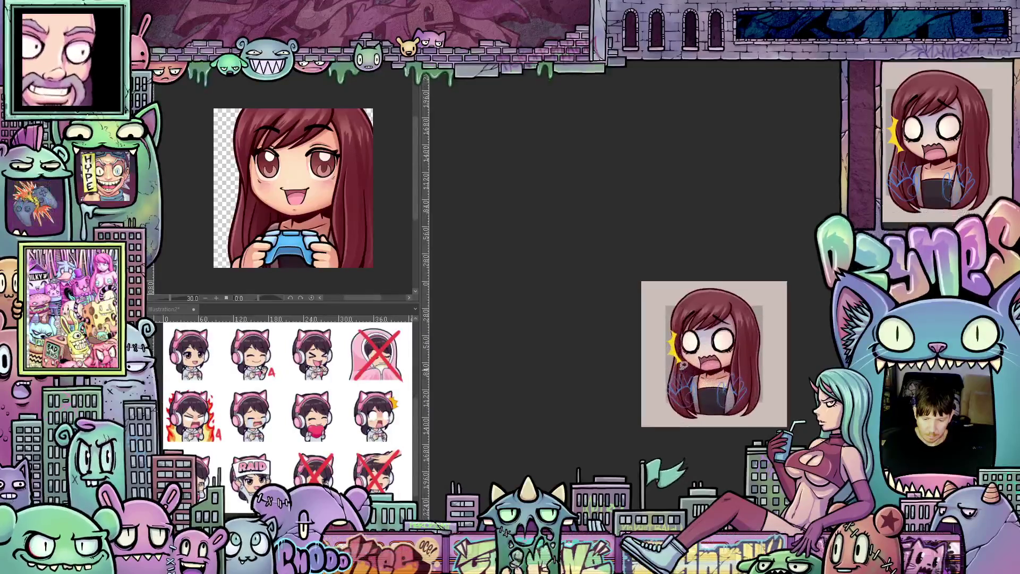
scroll(684, 365, up, 6)
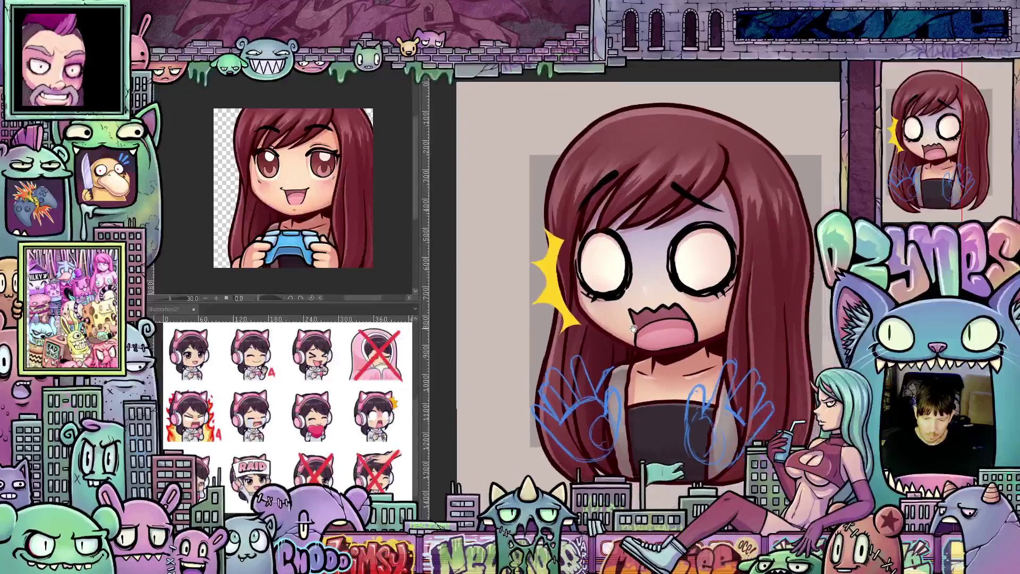
drag(634, 329, 613, 369)
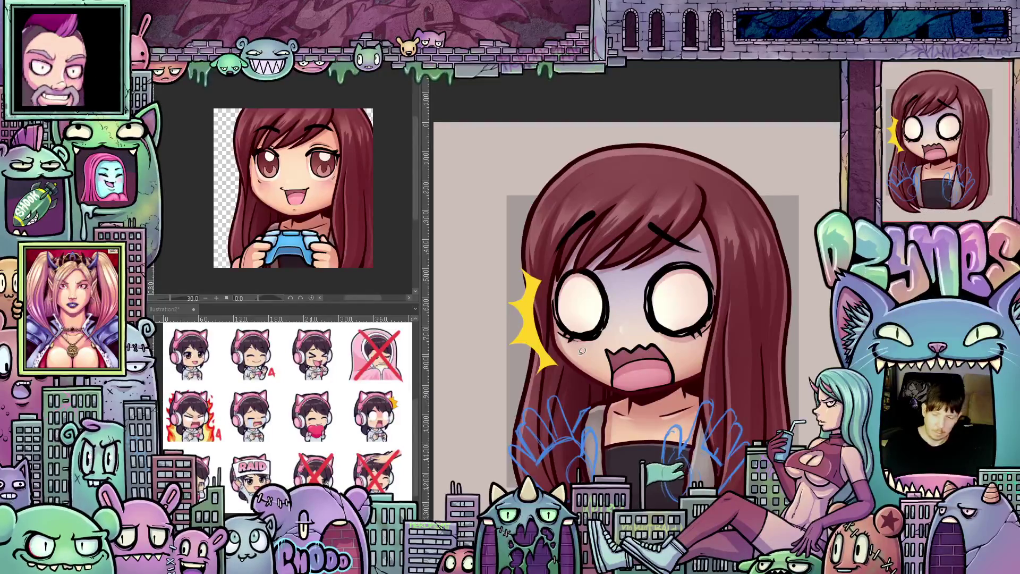
drag(614, 389, 605, 344)
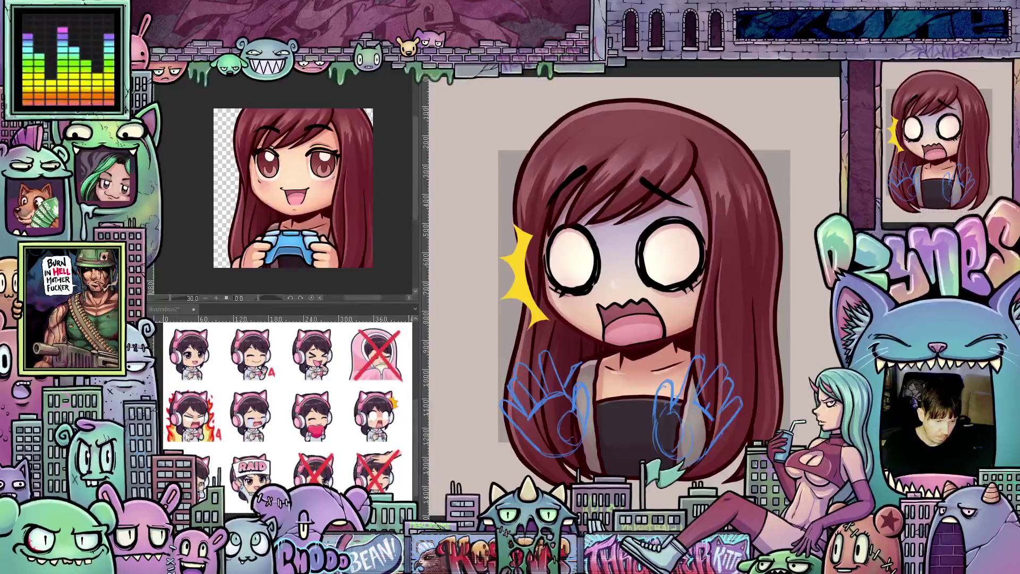
scroll(649, 416, up, 1)
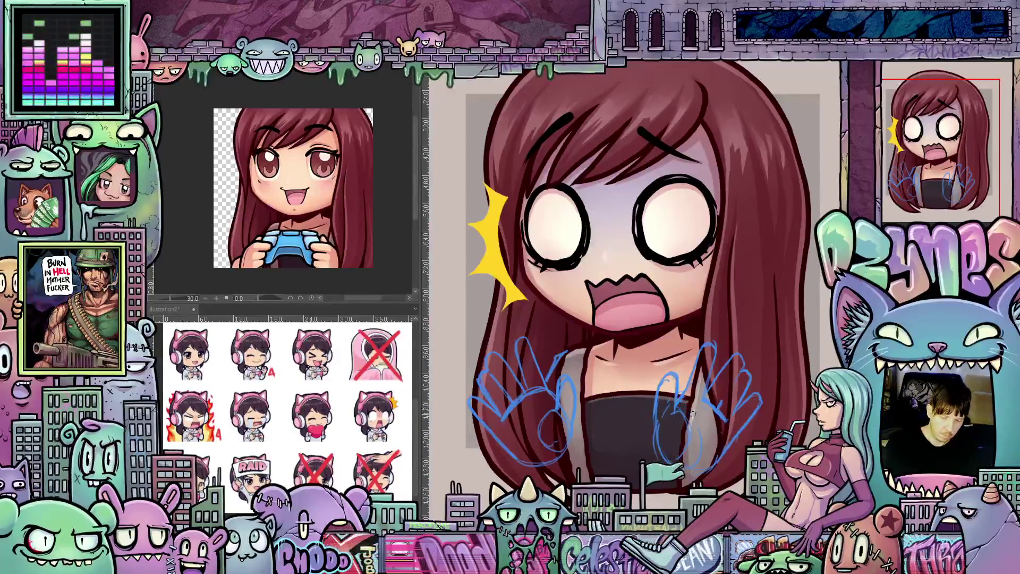
shift+drag(692, 446, 672, 422)
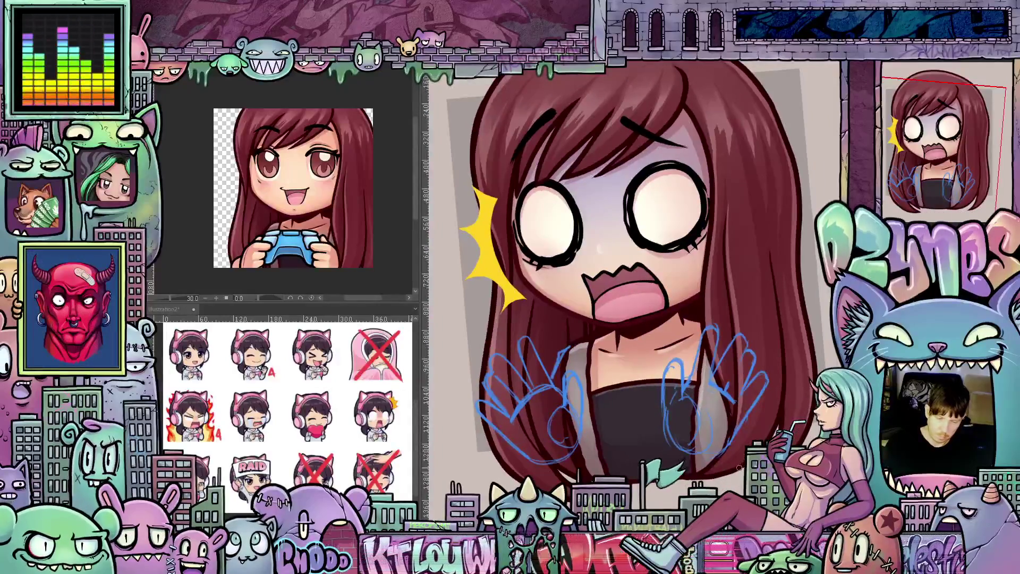
scroll(740, 467, up, 2)
mouse_move(711, 452)
mouse_down()
mouse_move(726, 463)
mouse_move(654, 437)
mouse_move(654, 386)
mouse_up()
mouse_move(677, 353)
mouse_down()
mouse_move(683, 399)
mouse_move(674, 441)
mouse_up()
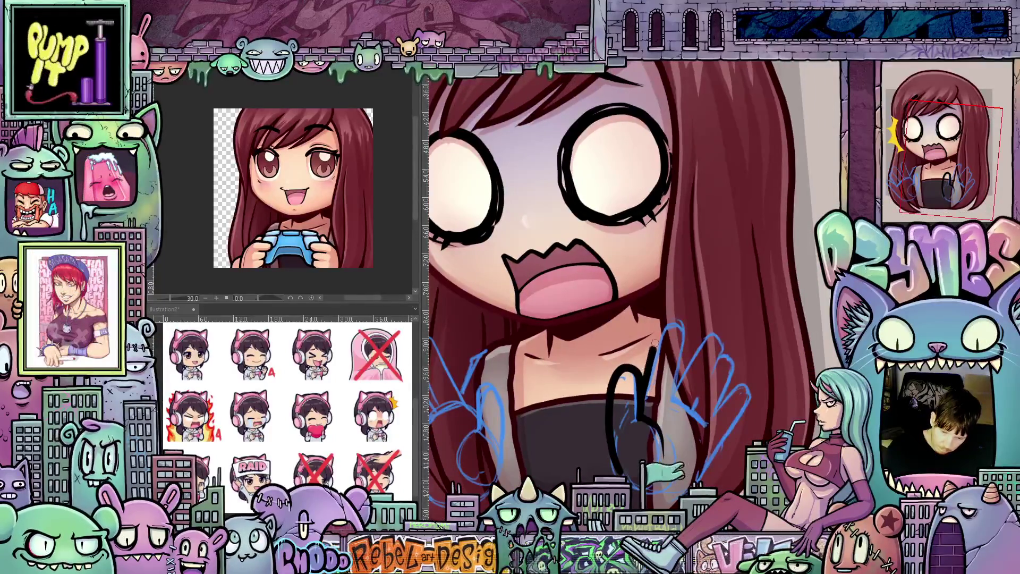
Ink the right hand's fingers and palm edge in black, tilting the canvas as needed.
mouse_move(677, 324)
mouse_down()
mouse_move(685, 353)
mouse_move(701, 336)
mouse_move(735, 372)
mouse_move(711, 420)
mouse_move(779, 398)
mouse_up()
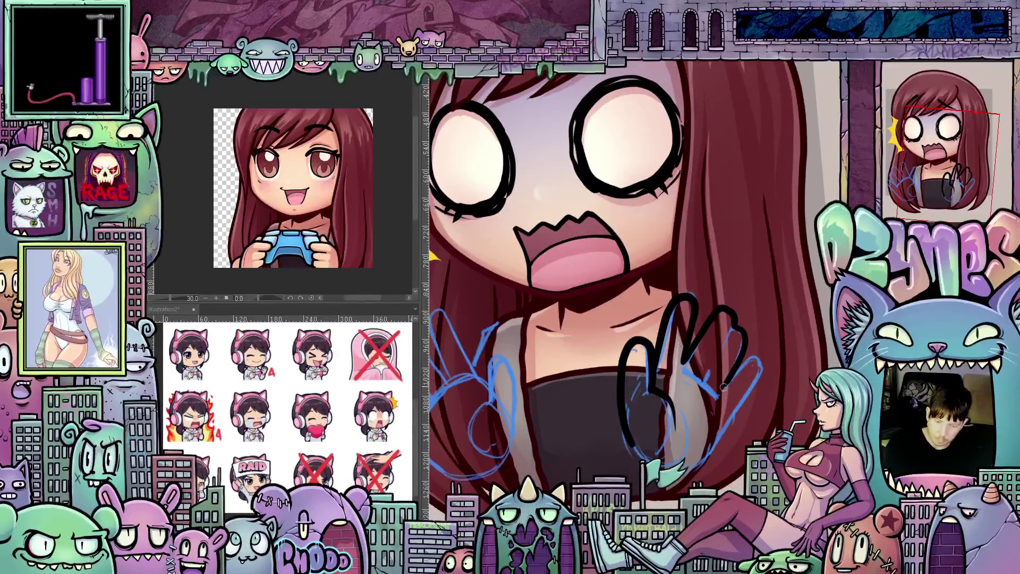
drag(760, 373, 743, 405)
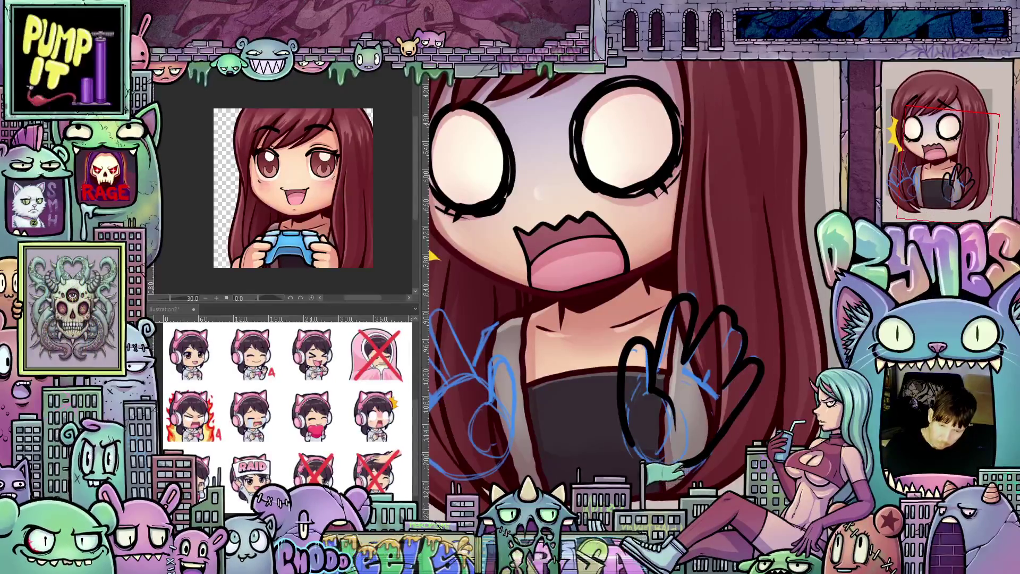
drag(531, 346, 522, 375)
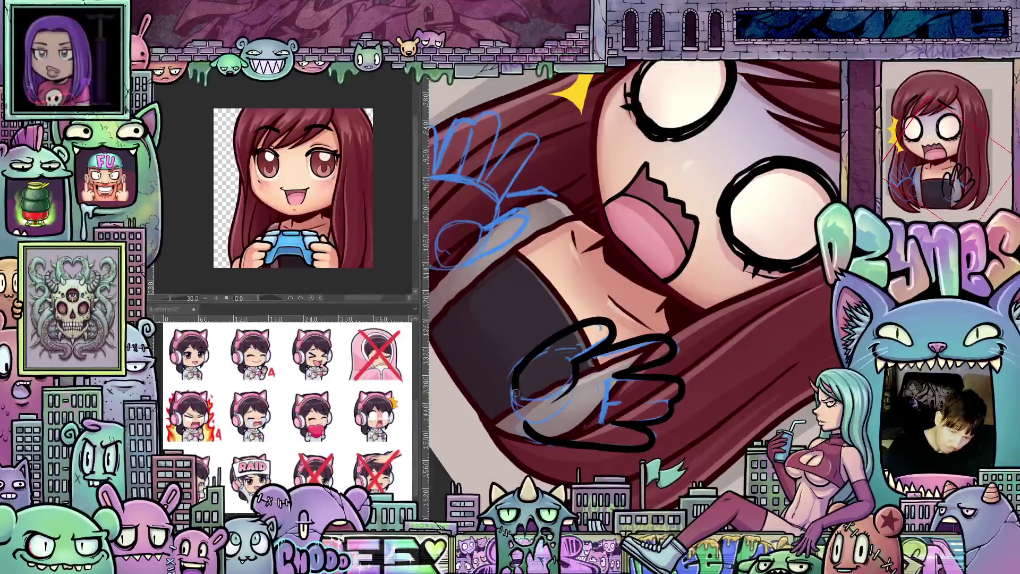
drag(592, 464, 733, 336)
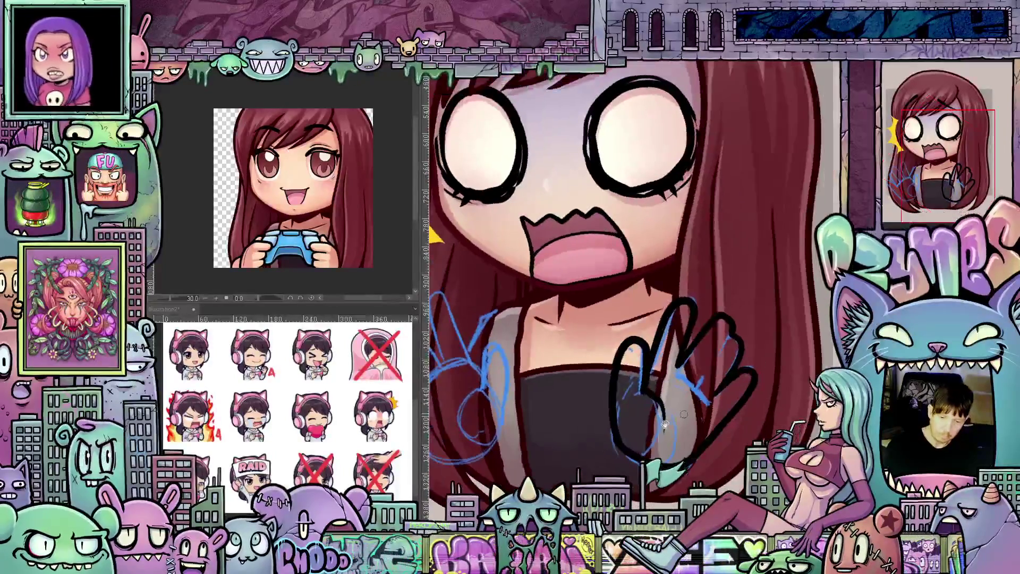
scroll(732, 336, up, 2)
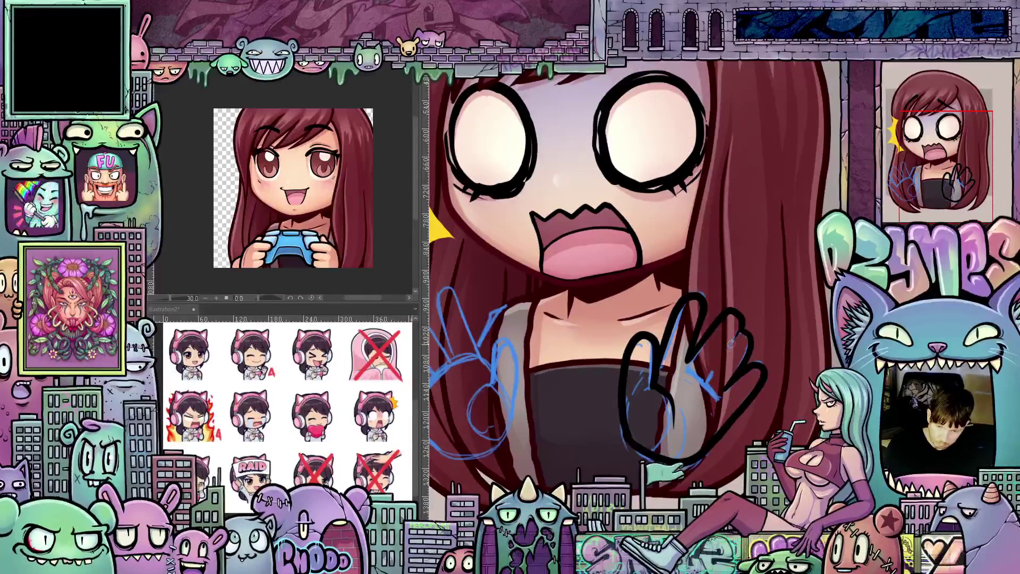
drag(732, 424, 723, 277)
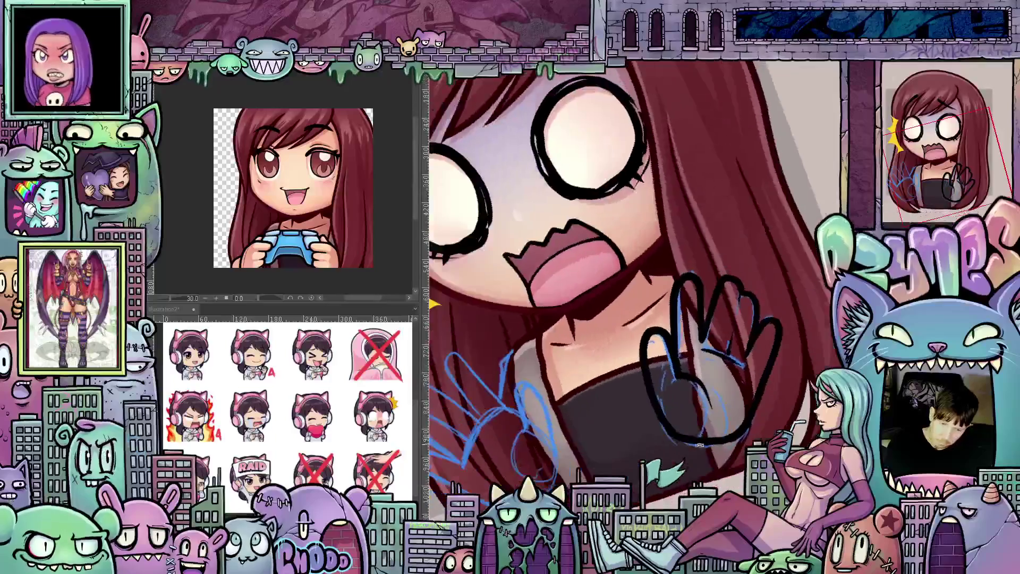